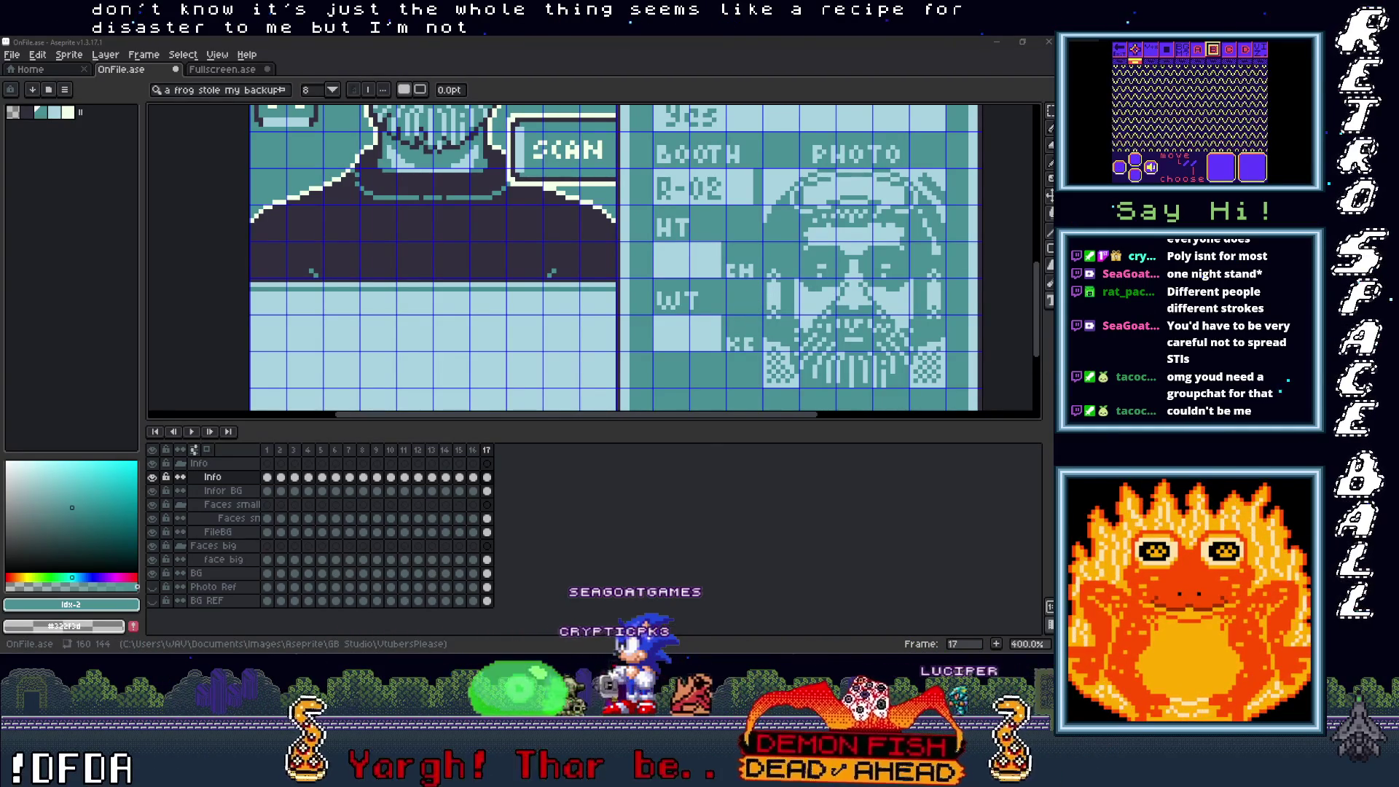
Step: Enter 192 as the height in the empty field below HT on the ID card
scroll(719, 252, "down", 2)
left_click_drag(718, 252, 684, 294)
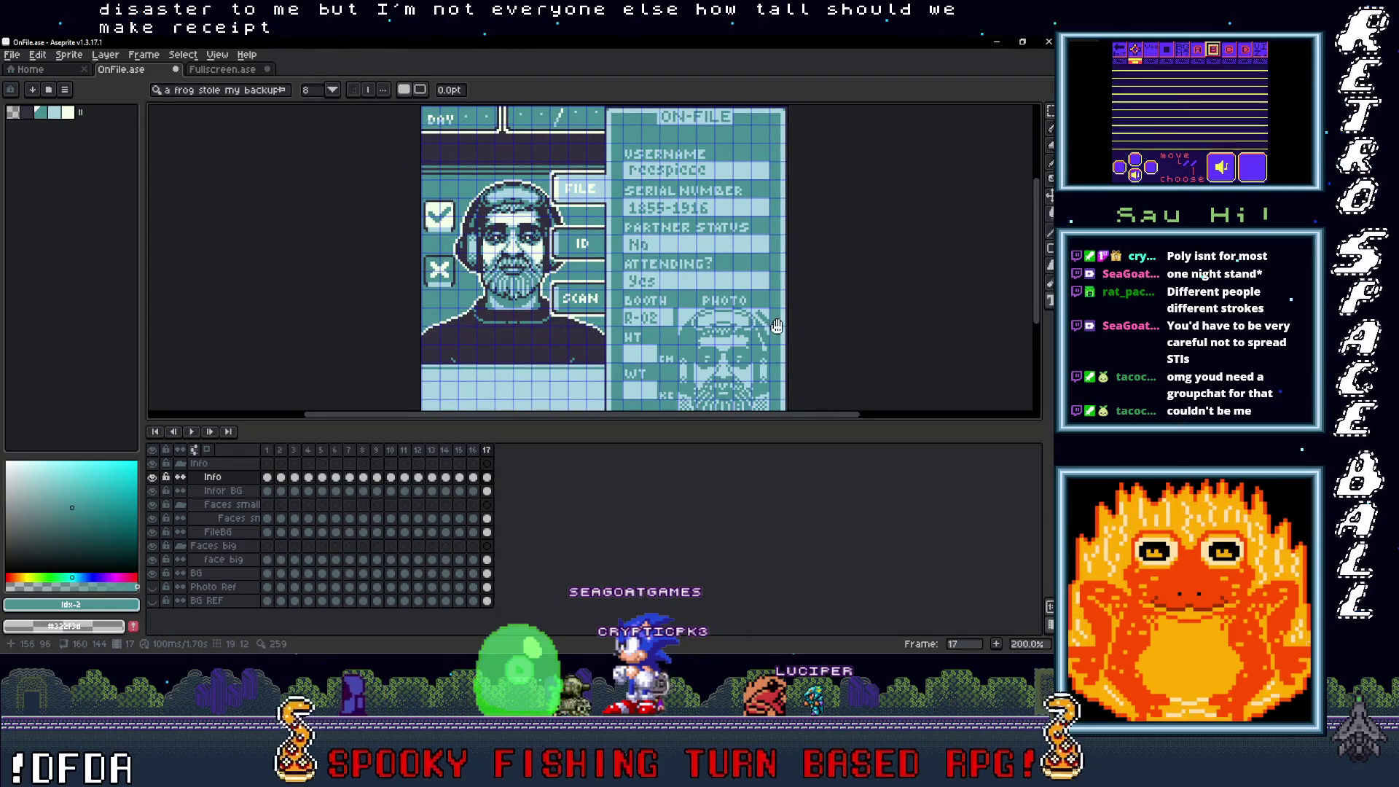
left_click_drag(802, 295, 773, 263)
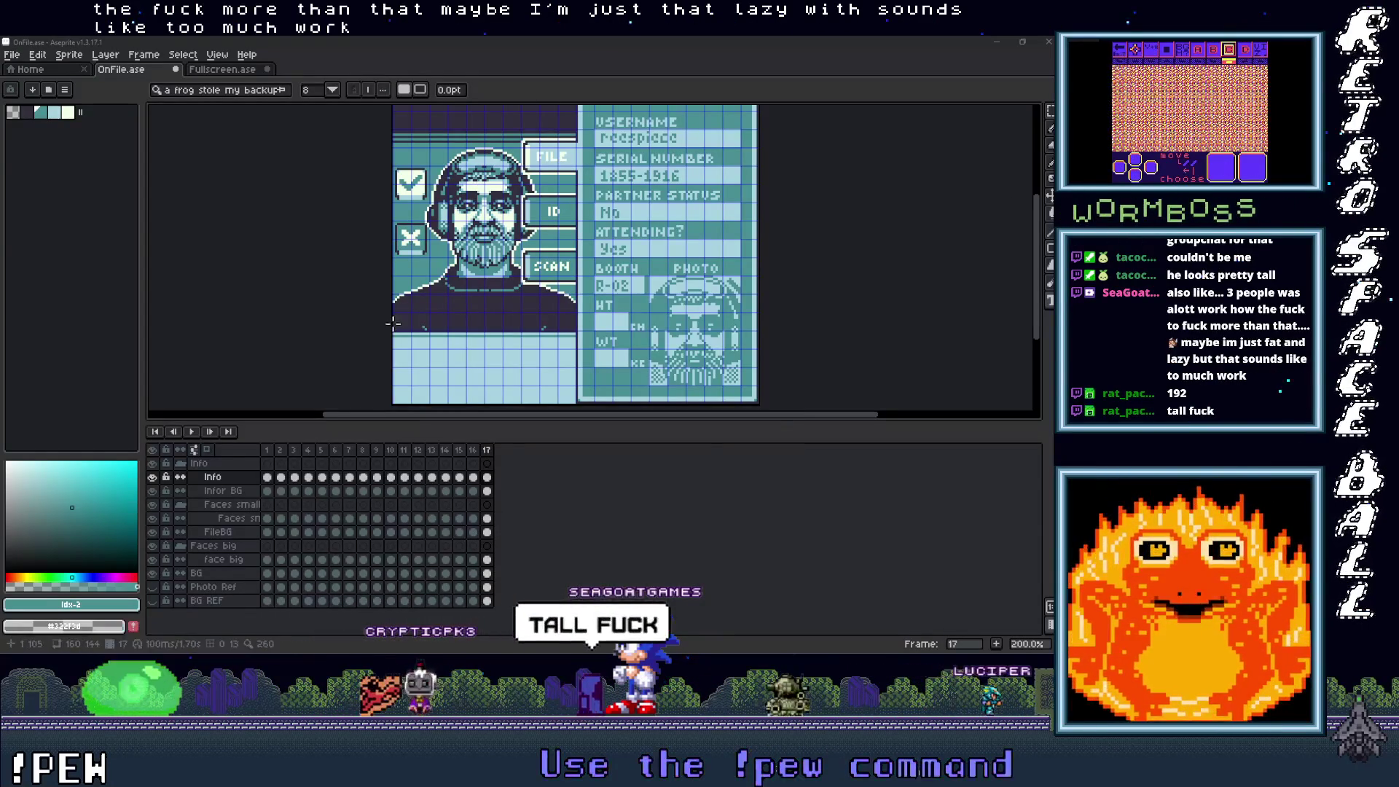
left_click(486, 476)
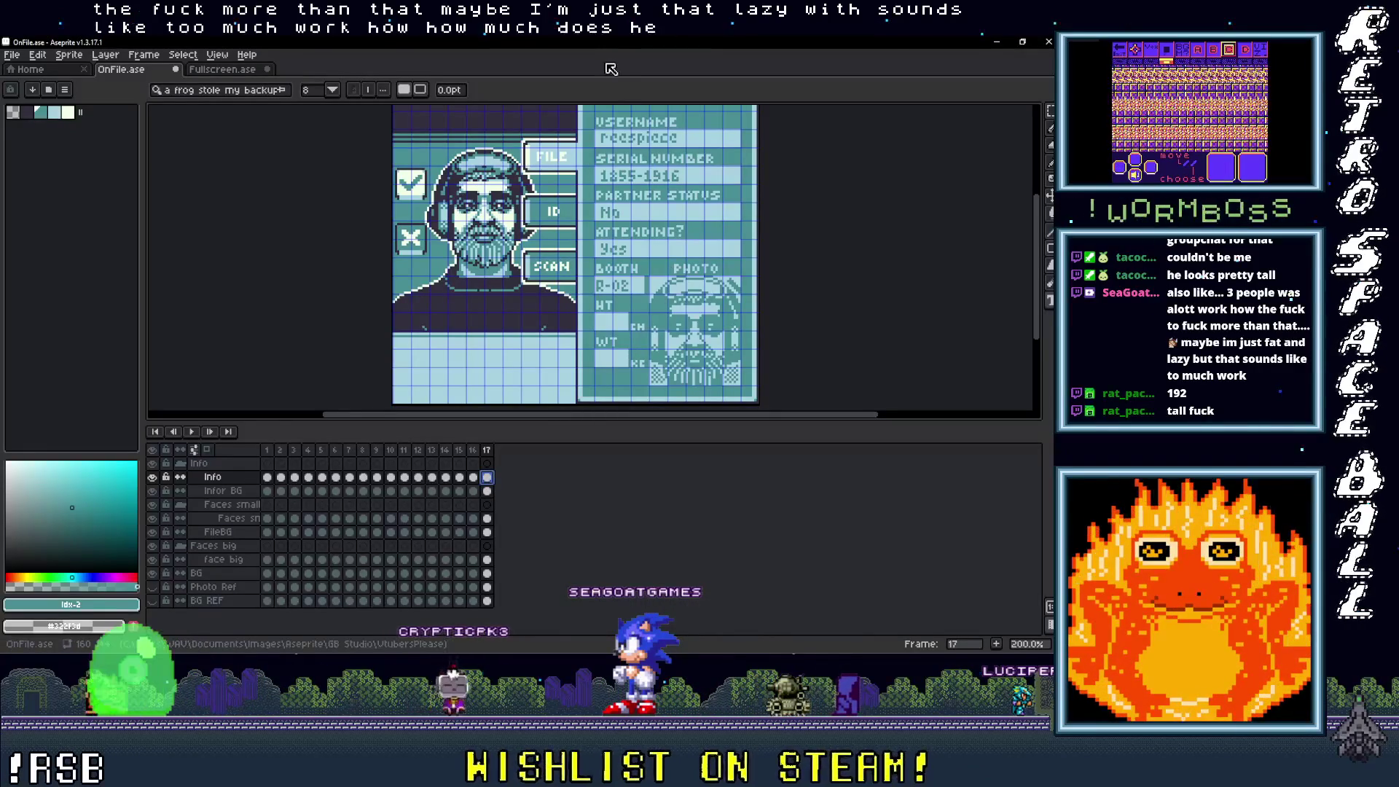
scroll(627, 324, "up", 4)
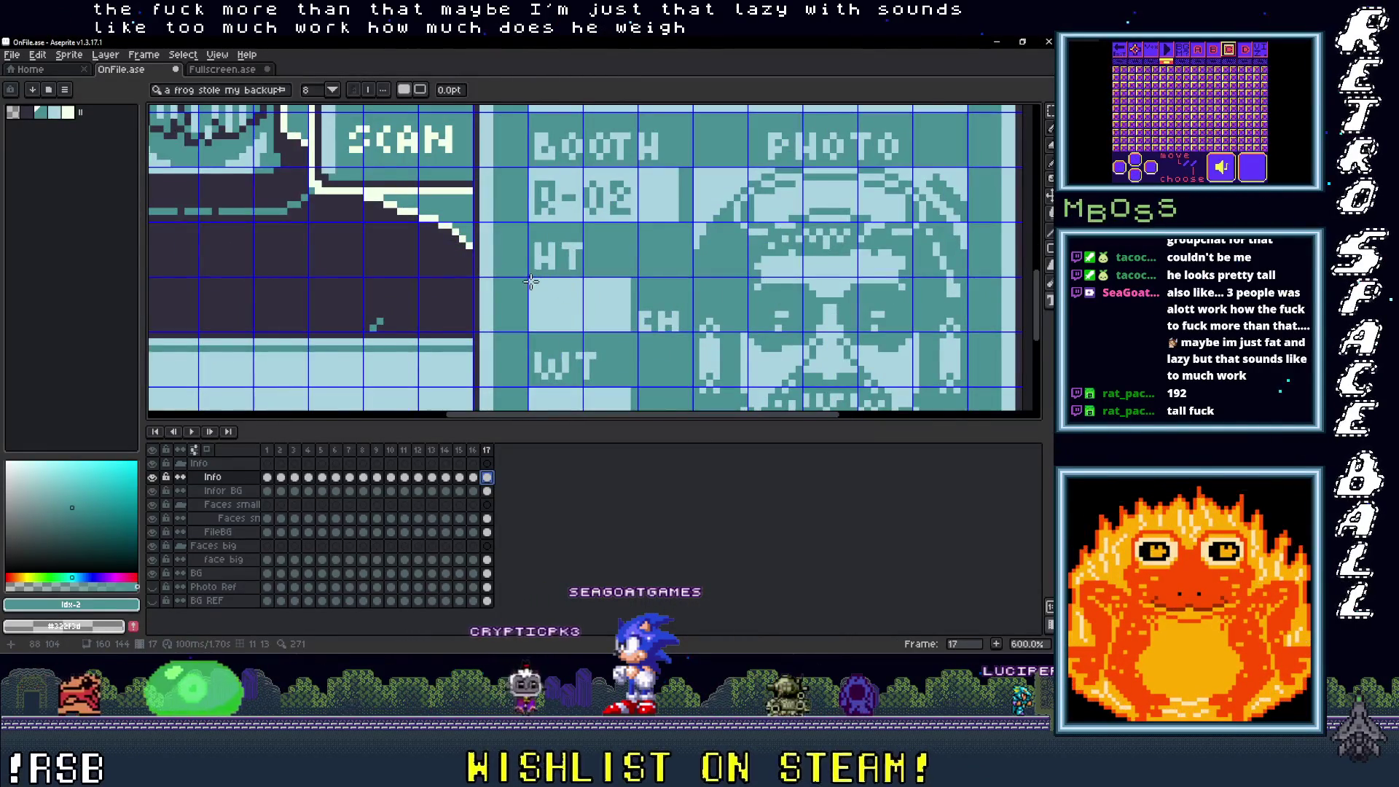
left_click_drag(531, 282, 631, 332)
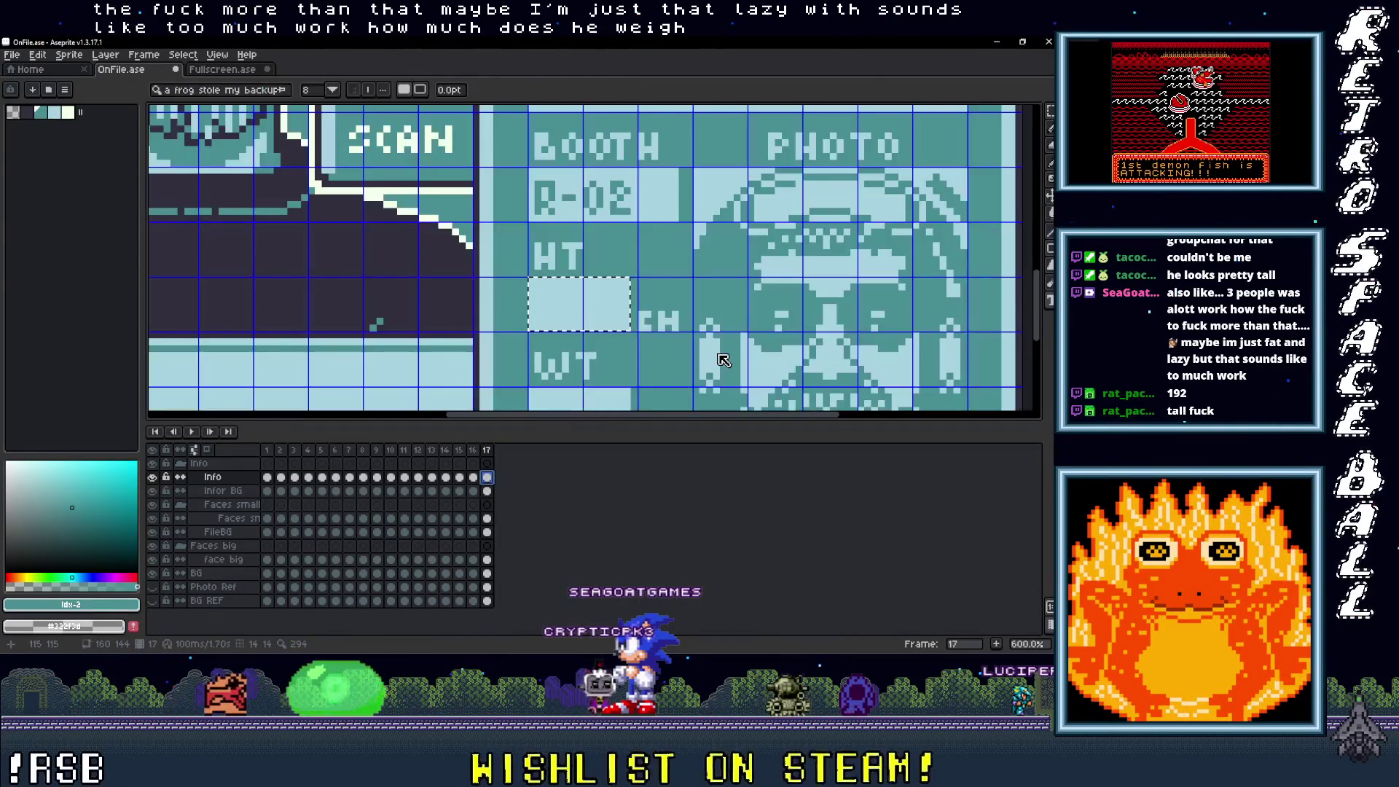
type("192")
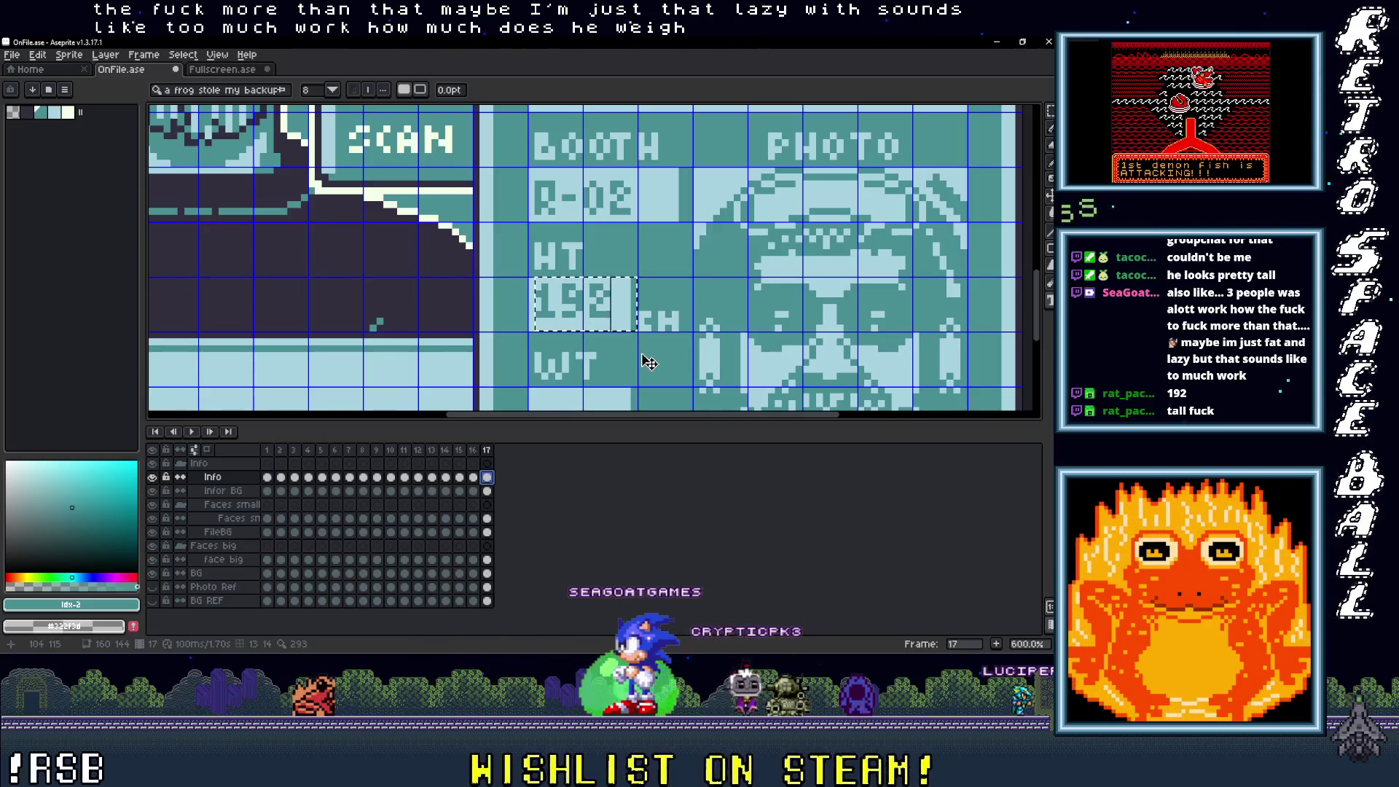
scroll(681, 363, "down", 2)
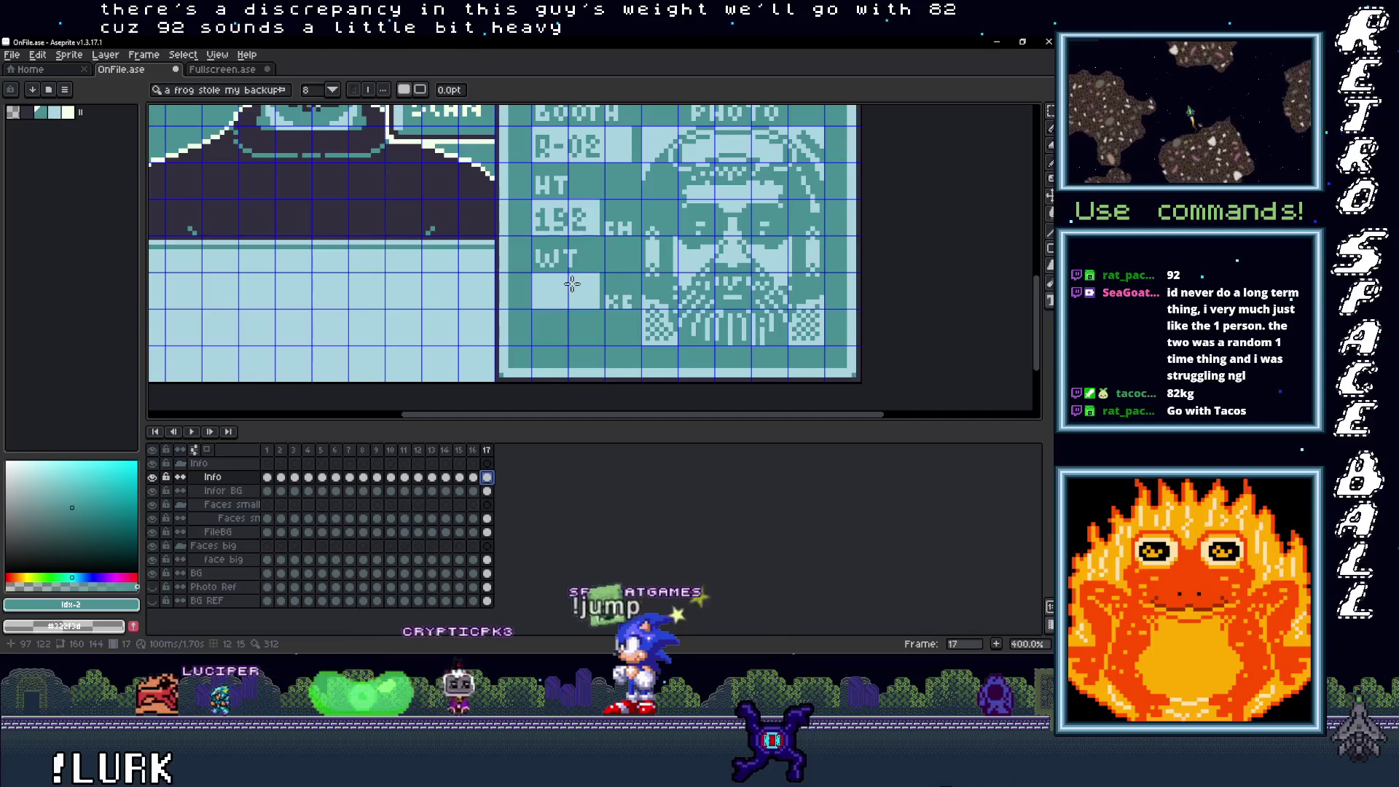
Step: Place the text 87 in the weight field below WT and commit it
key("m")
scroll(565, 287, "up", 2)
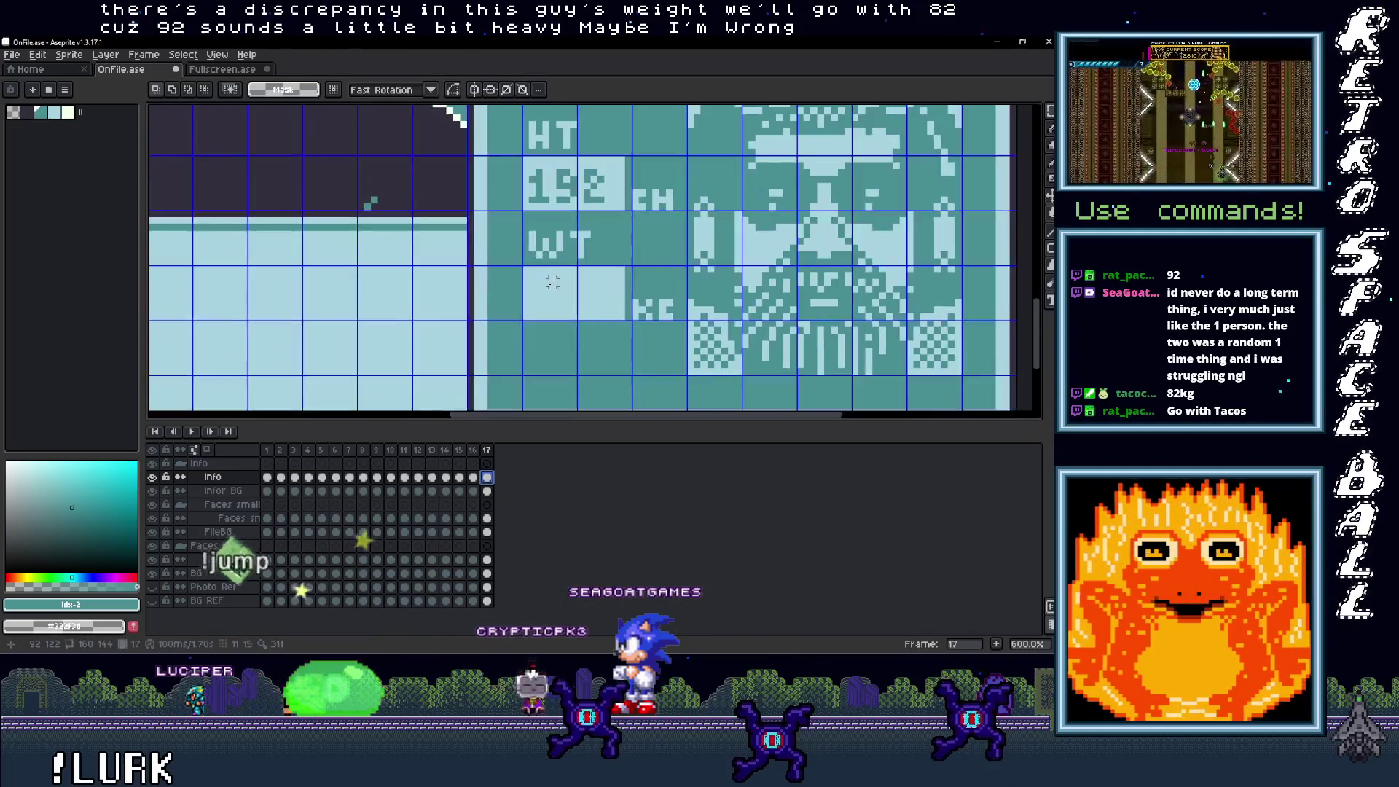
key("t")
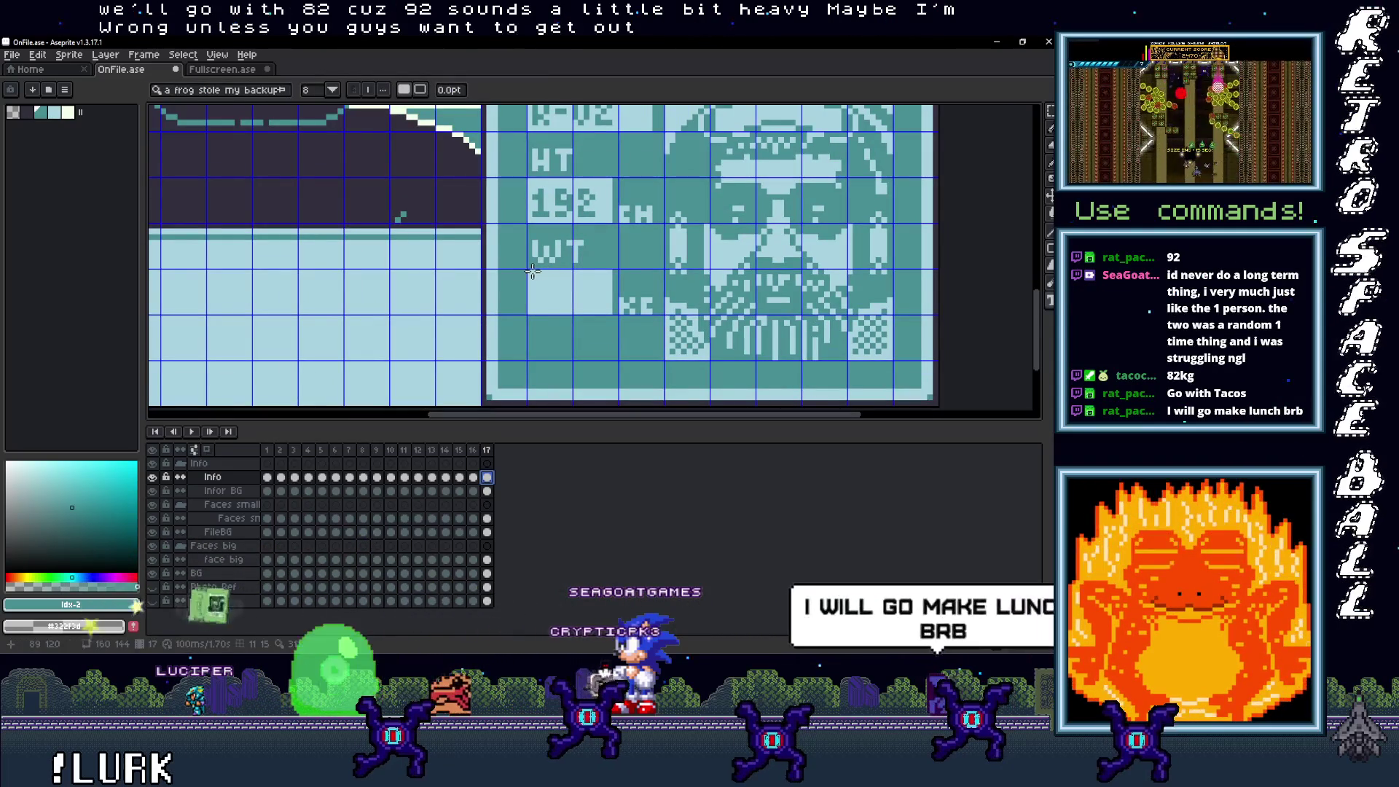
left_click_drag(547, 270, 612, 315)
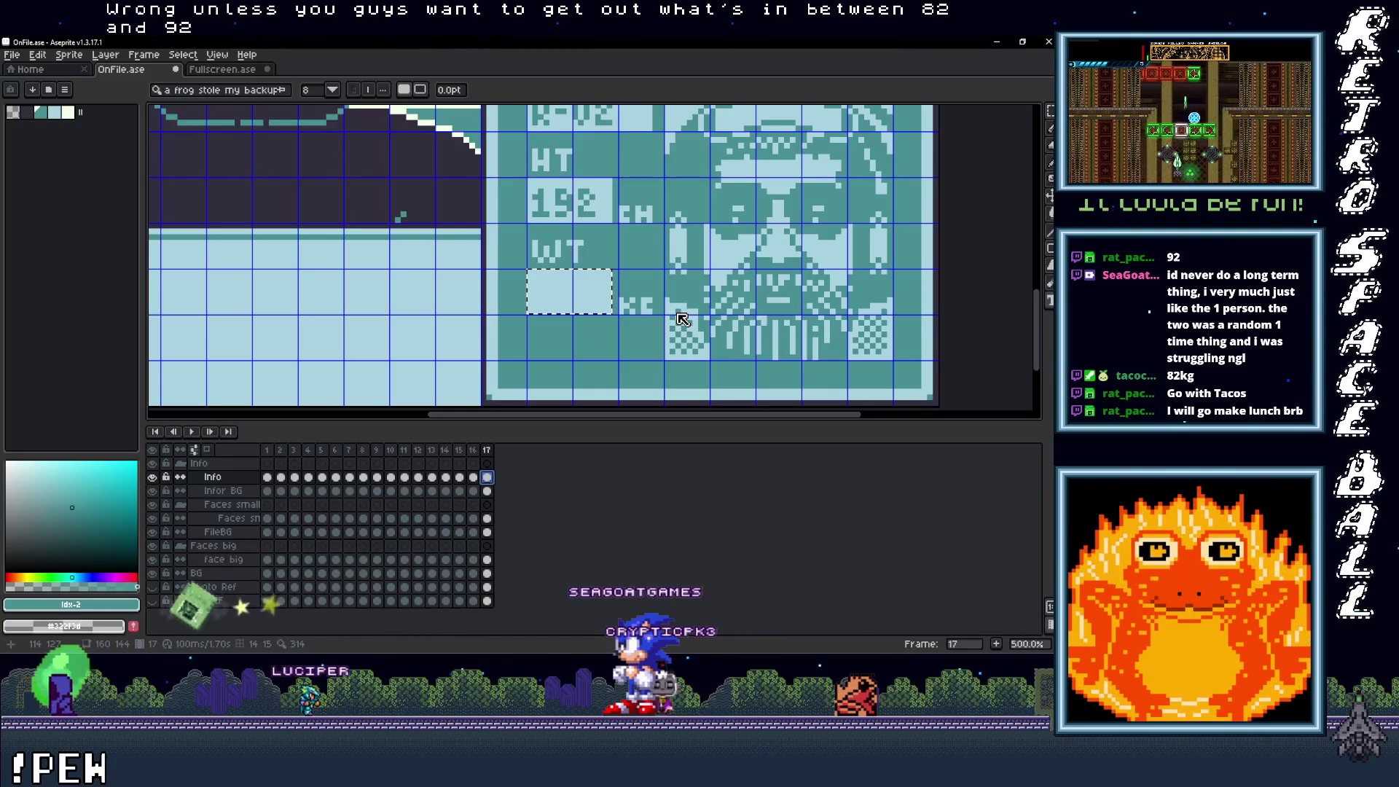
type("87")
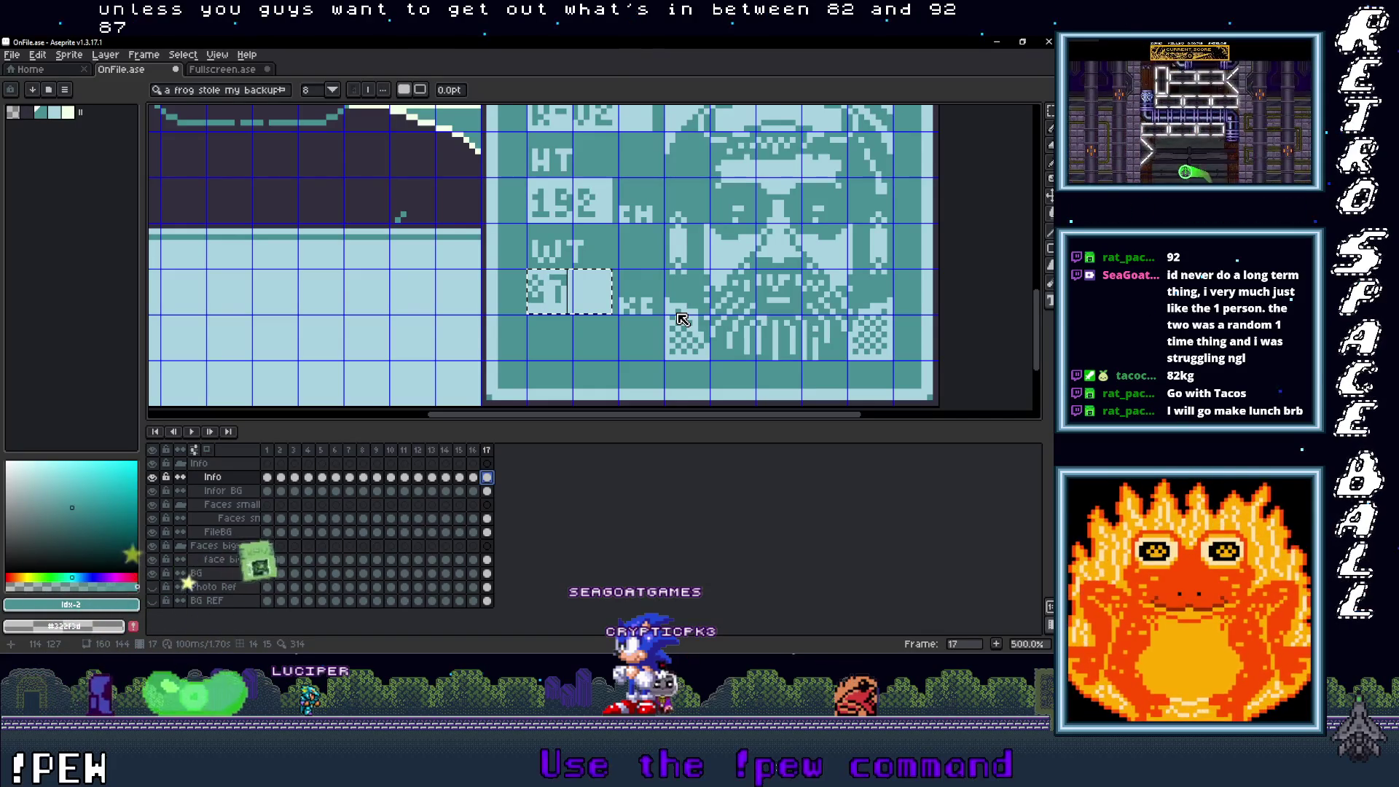
left_click_drag(583, 291, 594, 291)
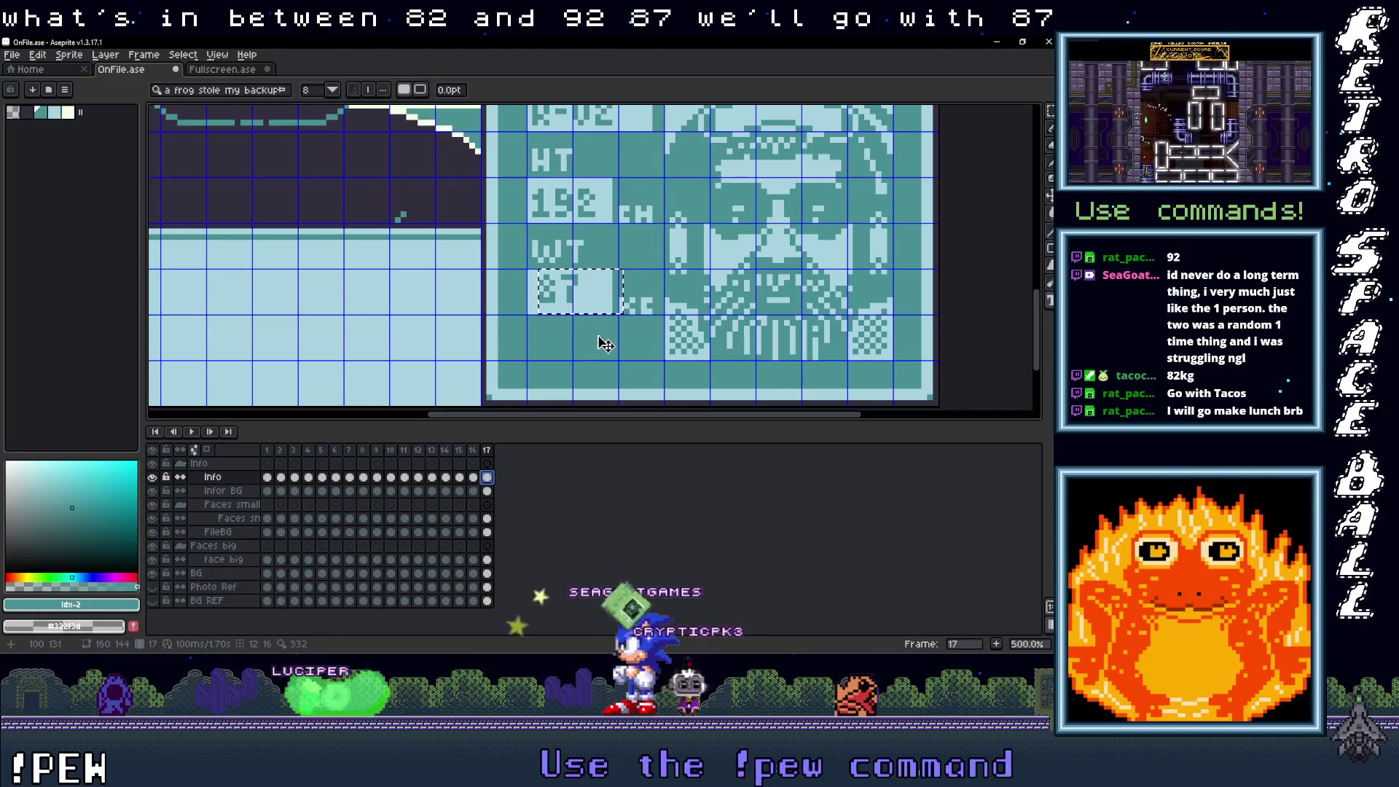
left_click_drag(604, 344, 605, 349)
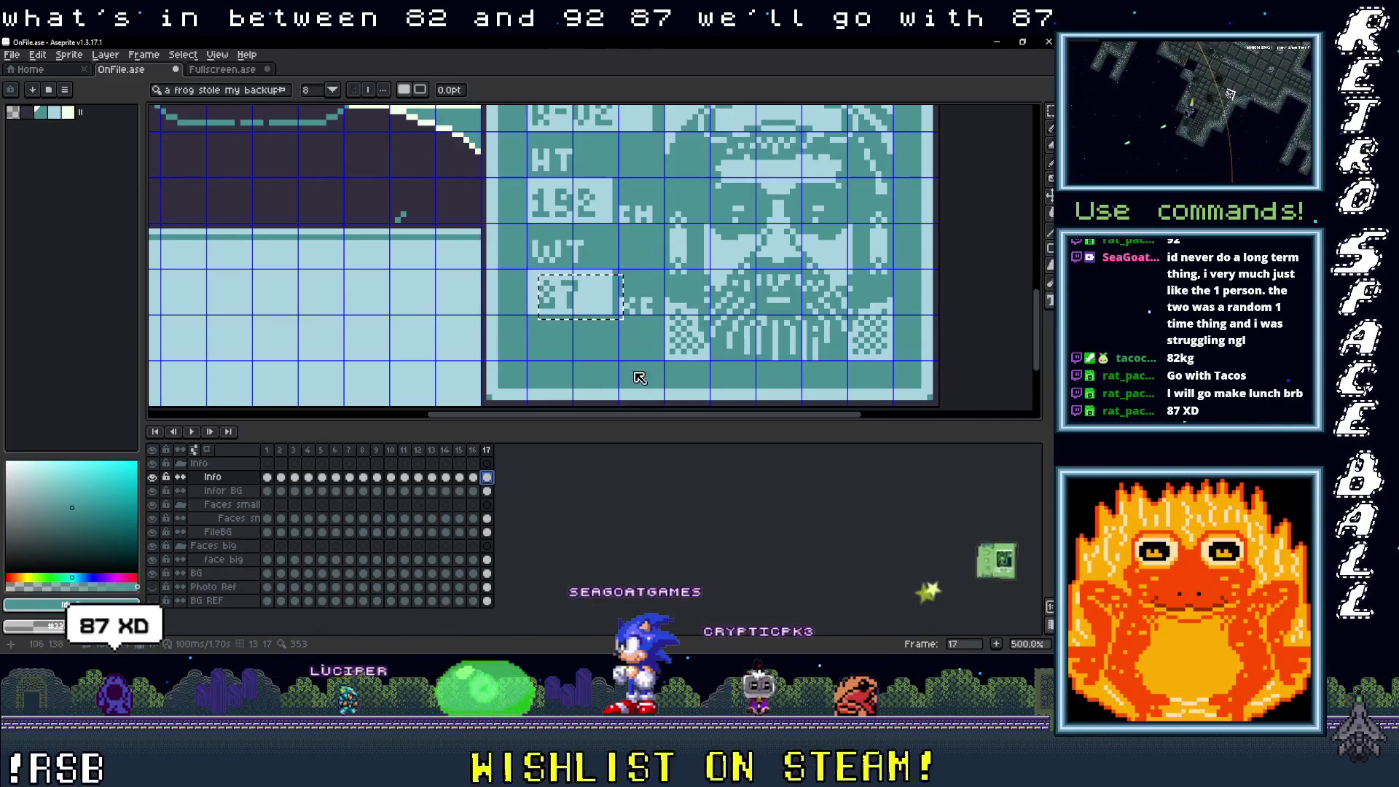
left_click(586, 358)
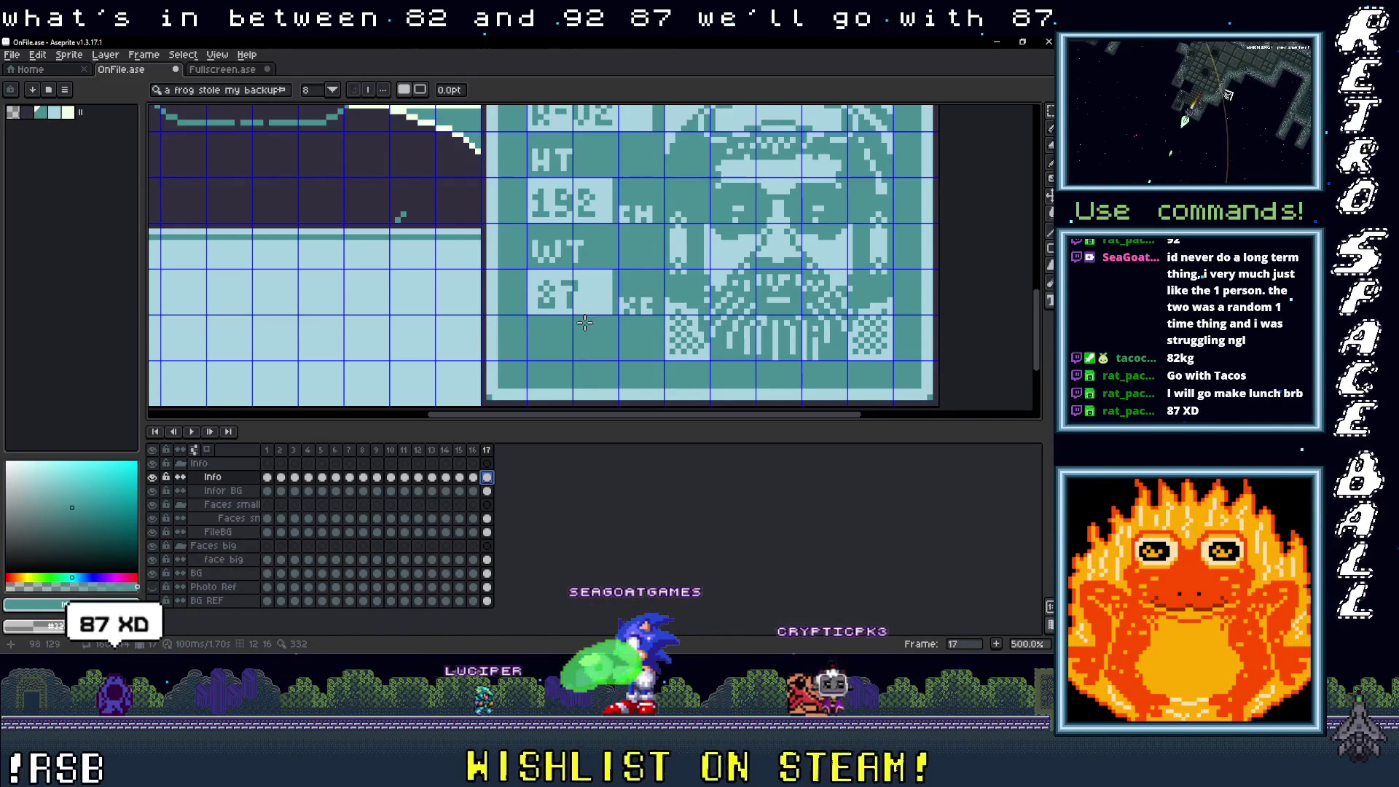
Step: Undo, recommit the 87, and reposition the digits neatly inside the WT box
key("ctrl+z")
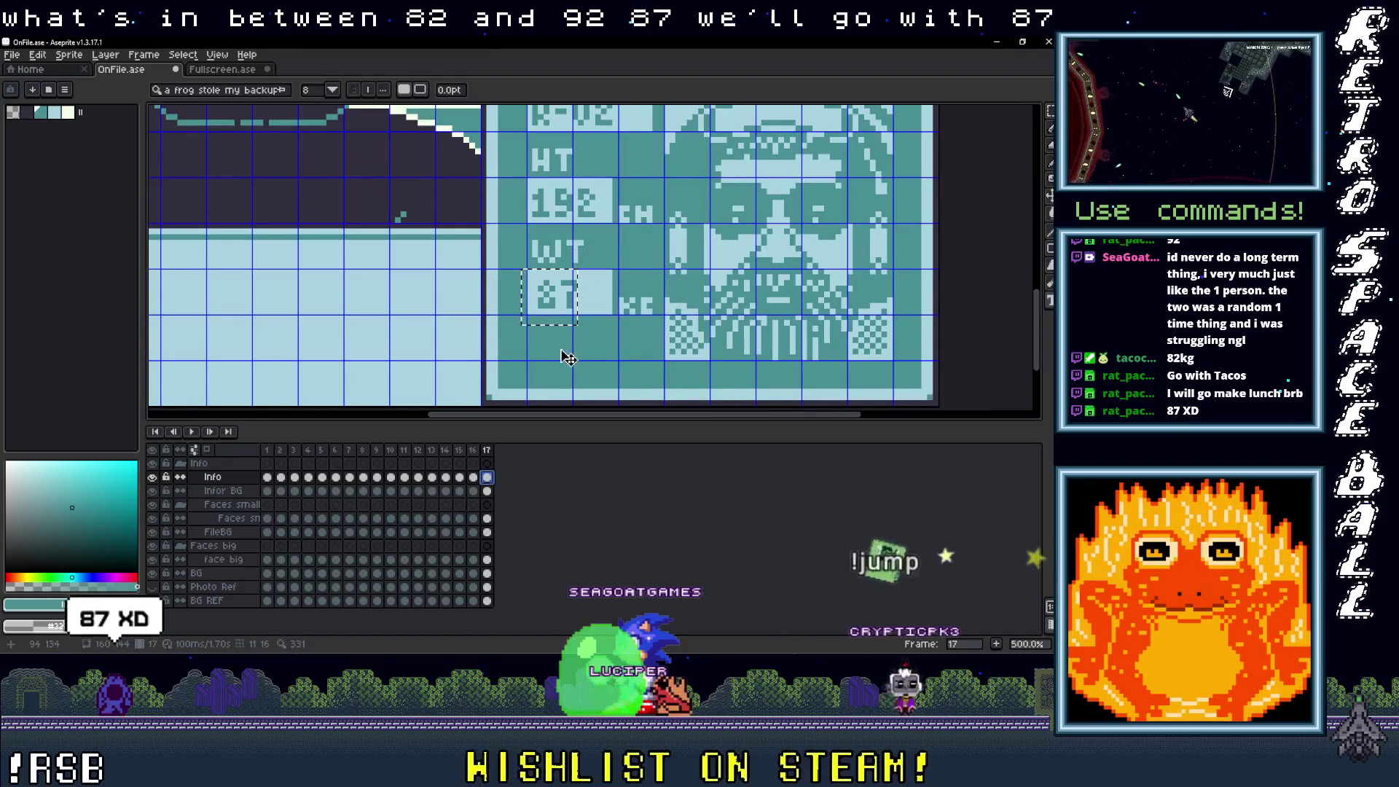
left_click(567, 357)
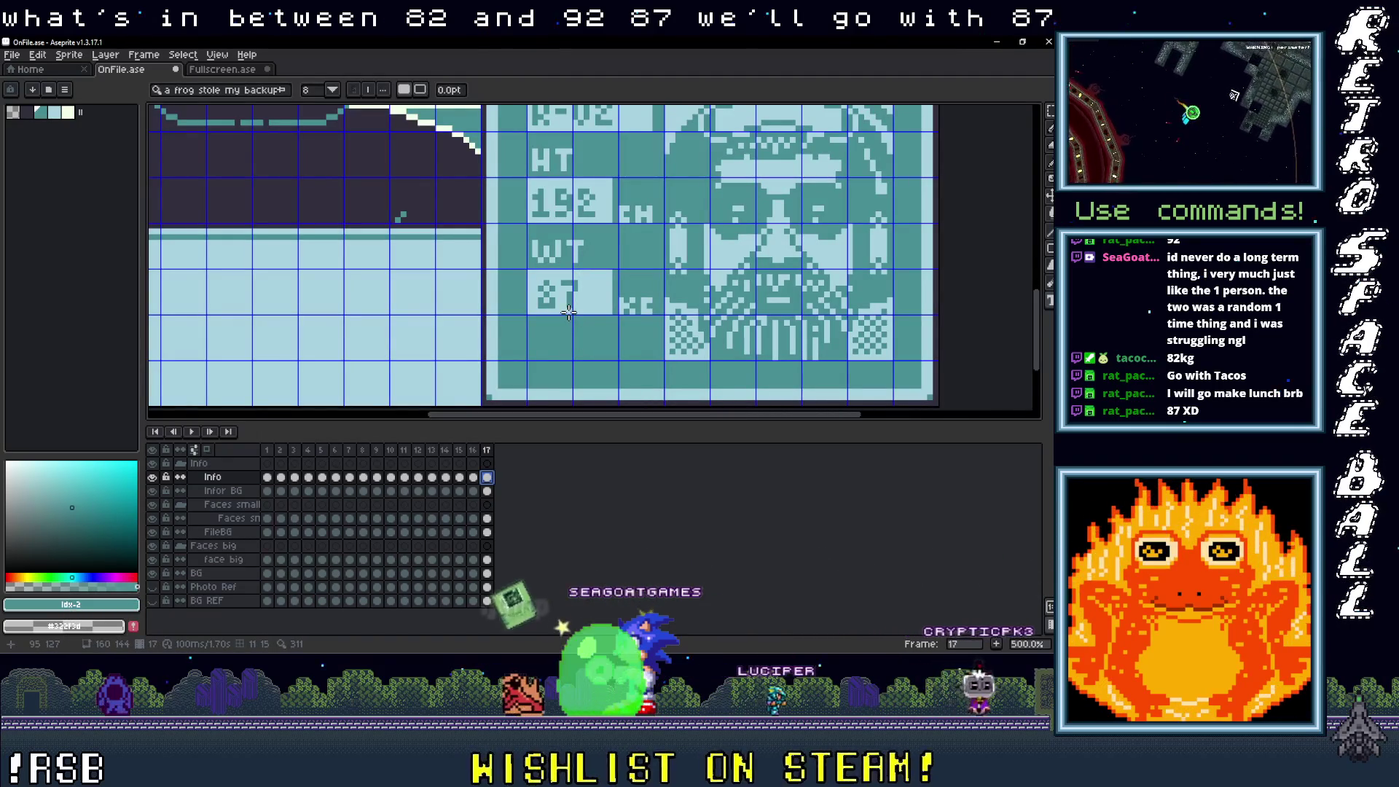
key("m")
left_click_drag(523, 271, 591, 323)
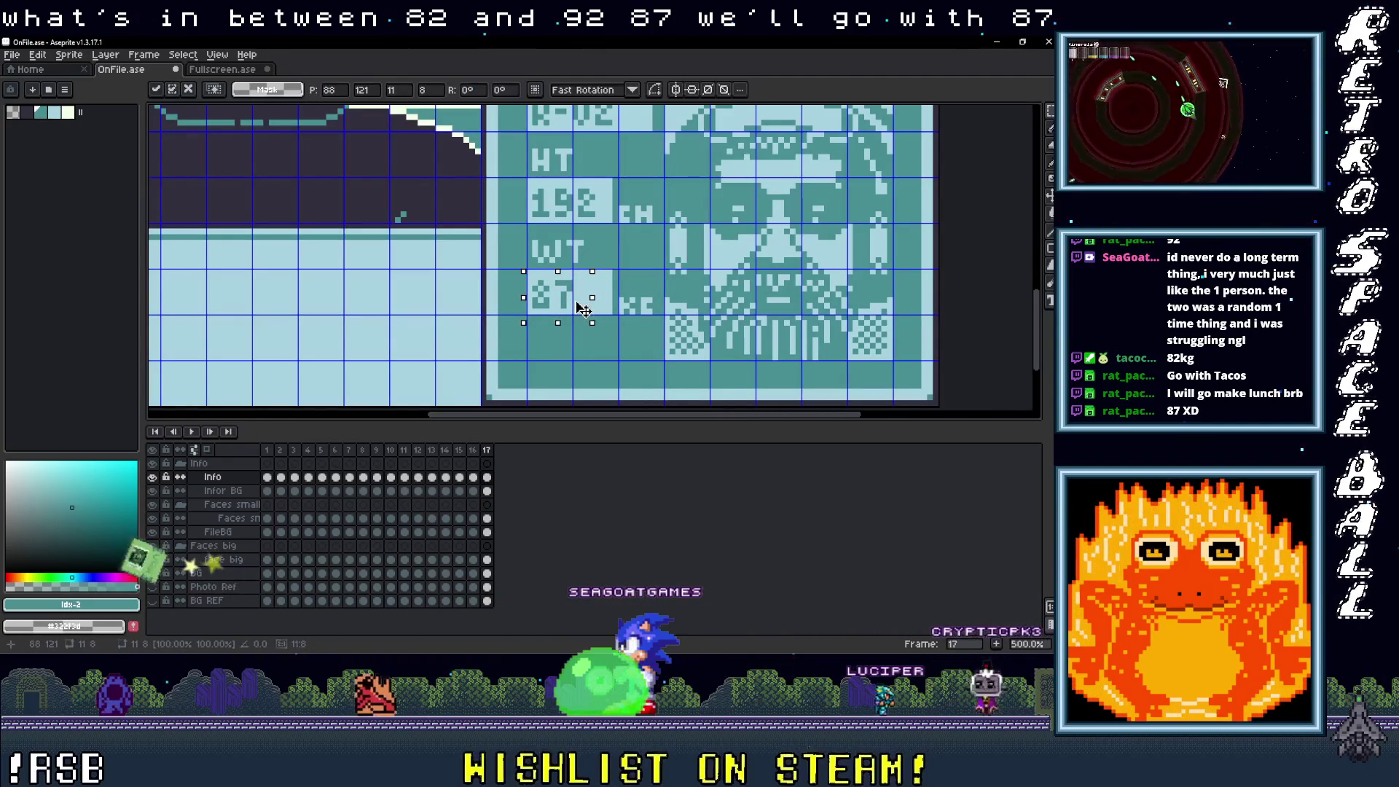
left_click(620, 357)
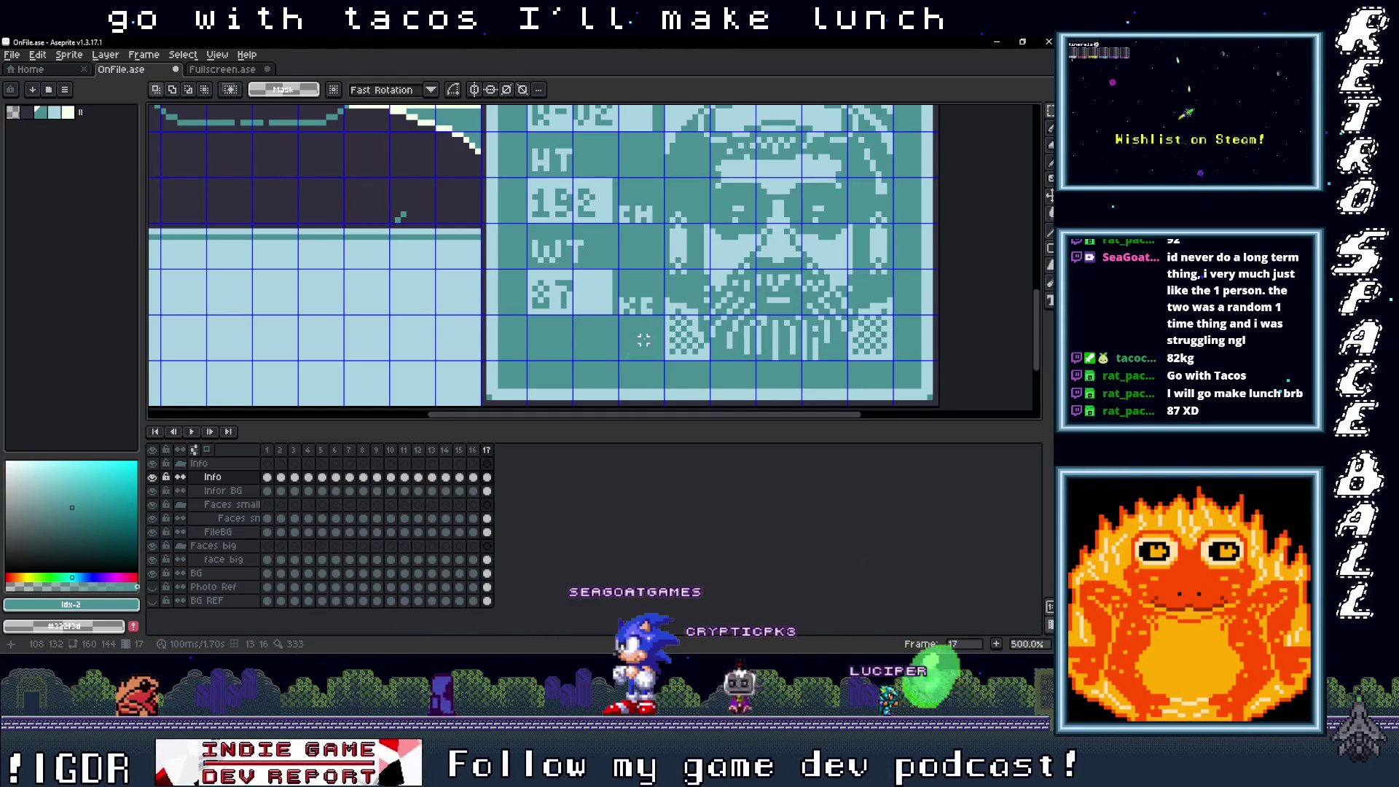
scroll(643, 341, "down", 2)
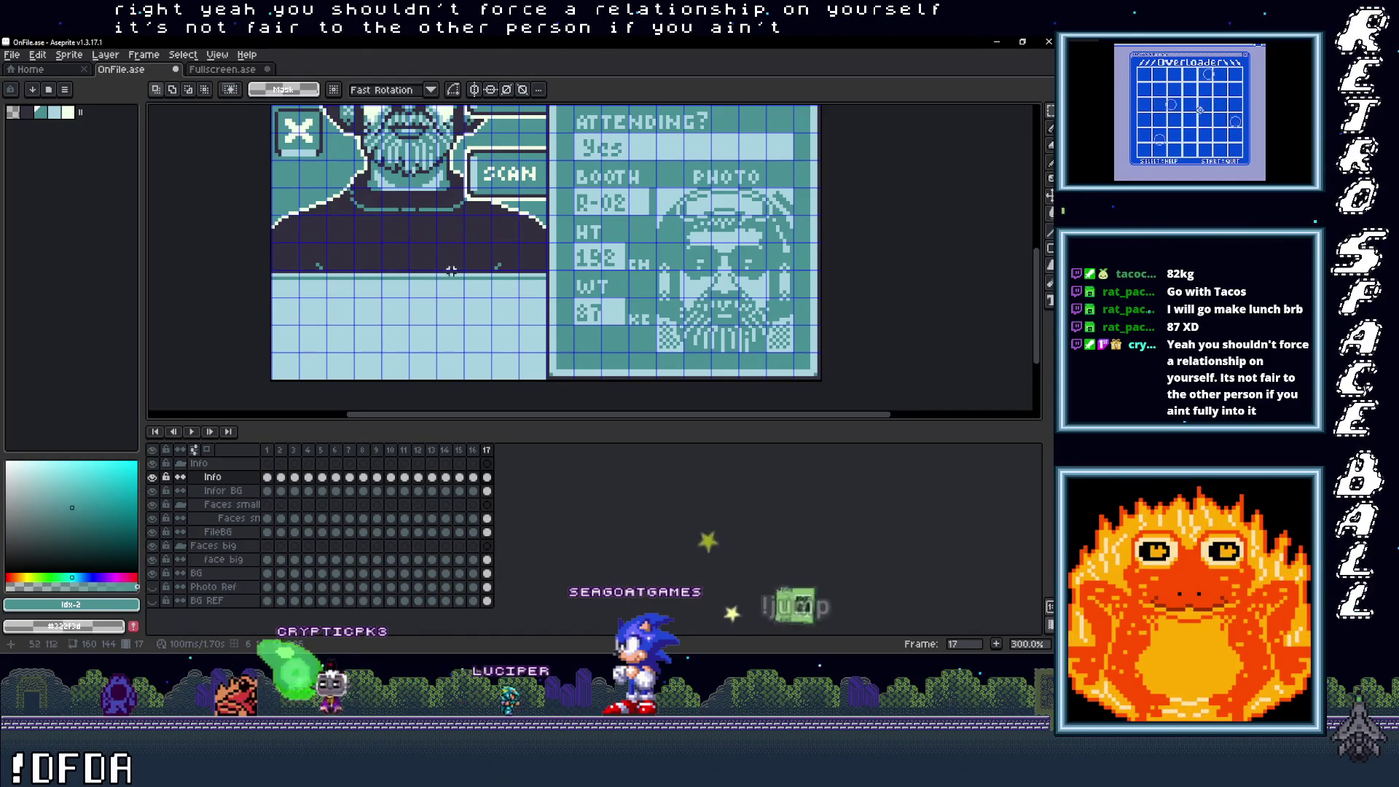
Step: Add a new frame 18 after frame 17 in the timeline
scroll(452, 271, "up", 1)
scroll(444, 292, "down", 3)
scroll(435, 311, "up", 2)
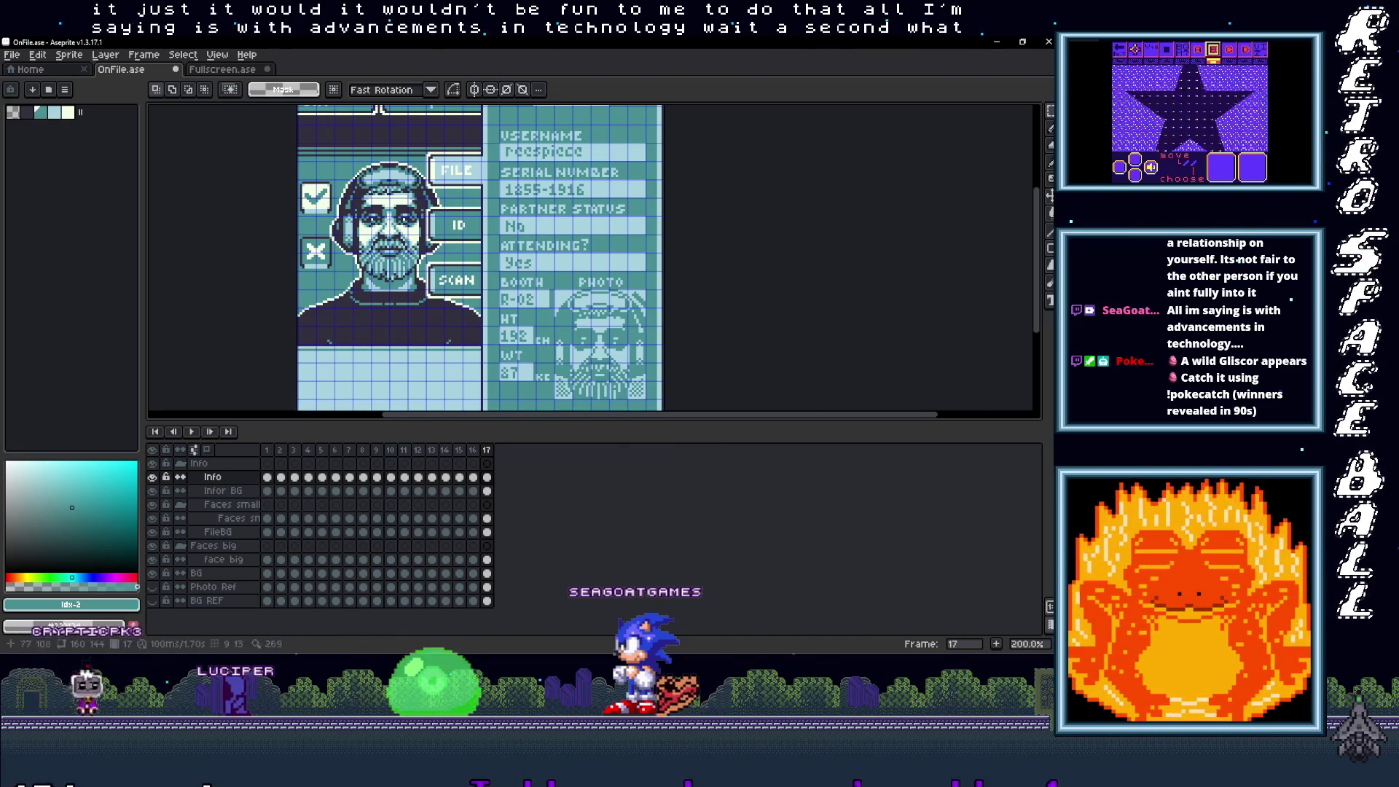
left_click(473, 450)
left_click(487, 449)
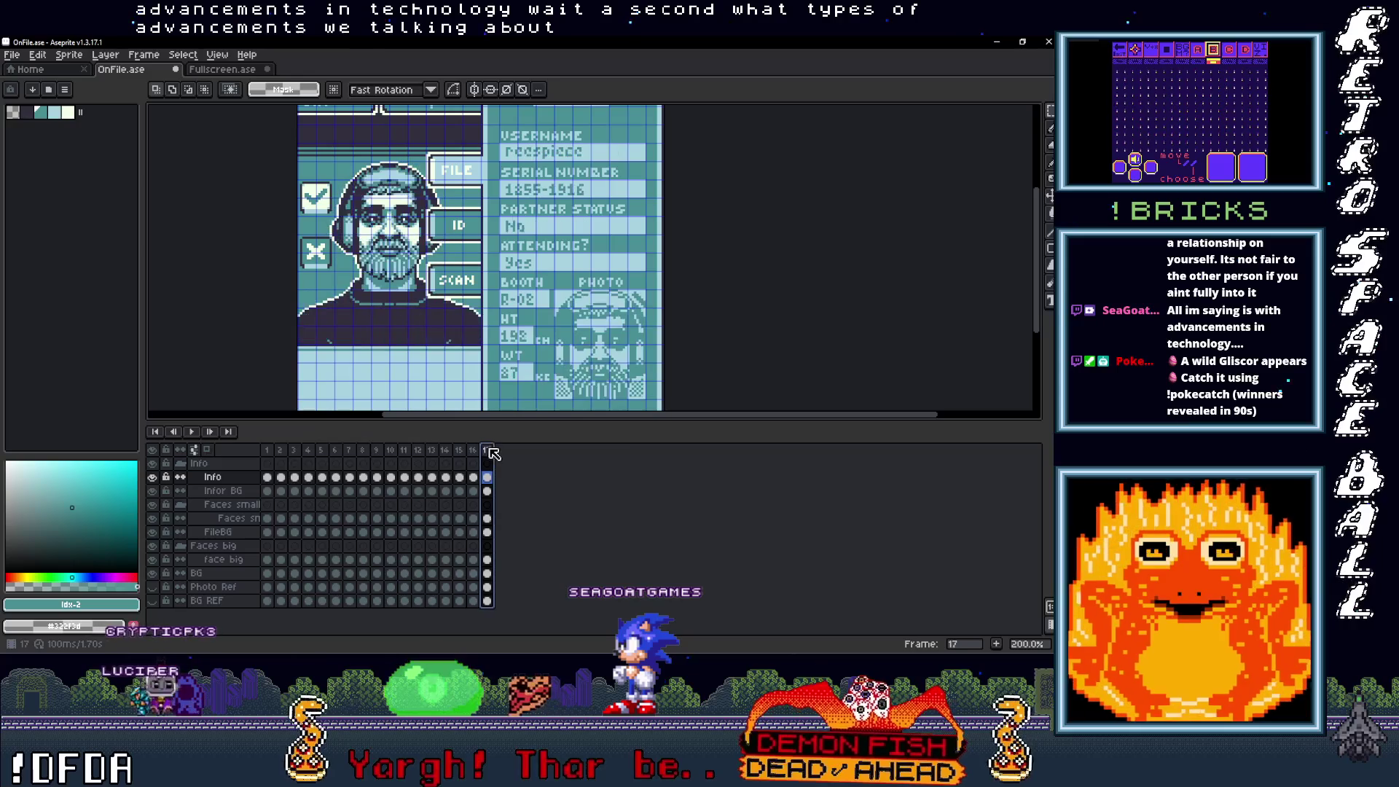
right_click(492, 453)
left_click(510, 479)
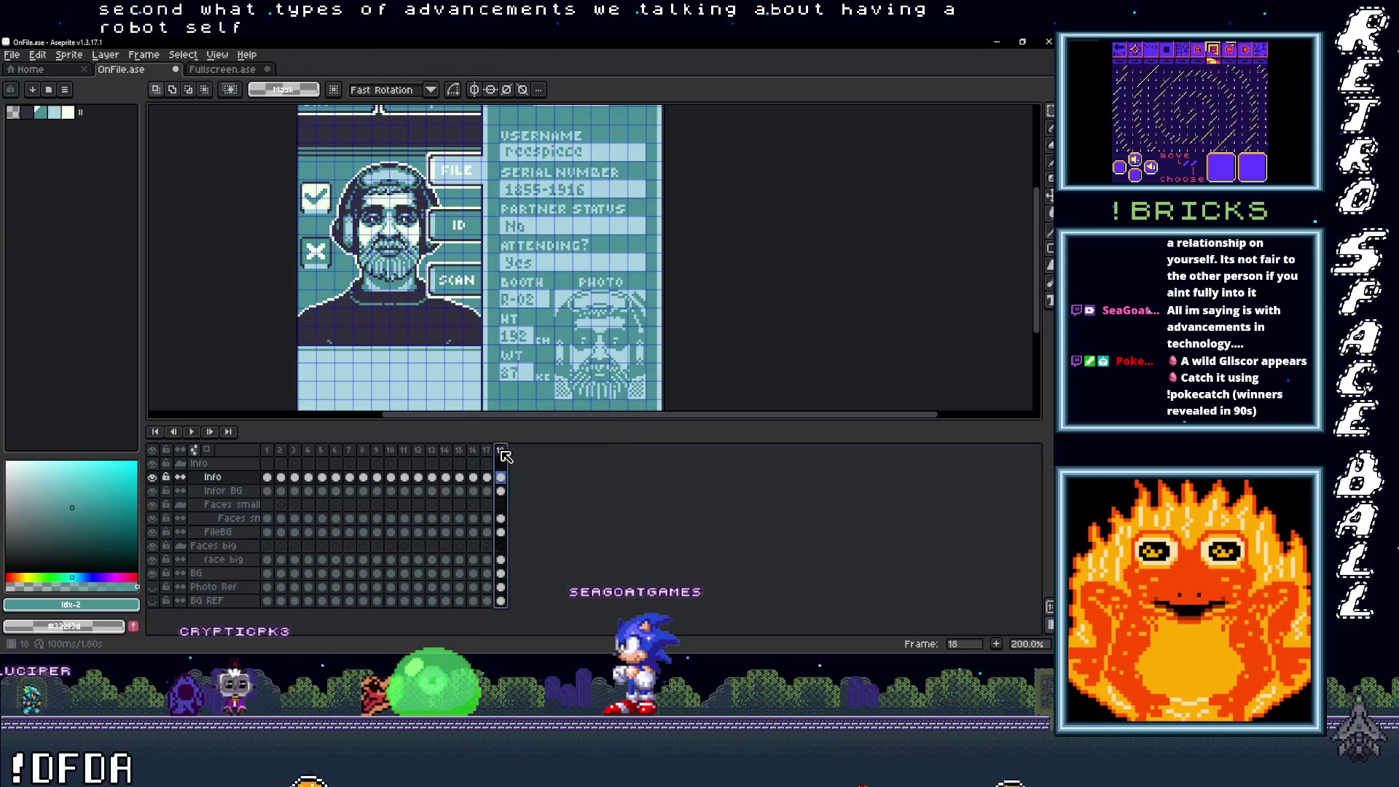
Step: Delete the old portrait from the face big cel in frame 18
left_click(501, 477)
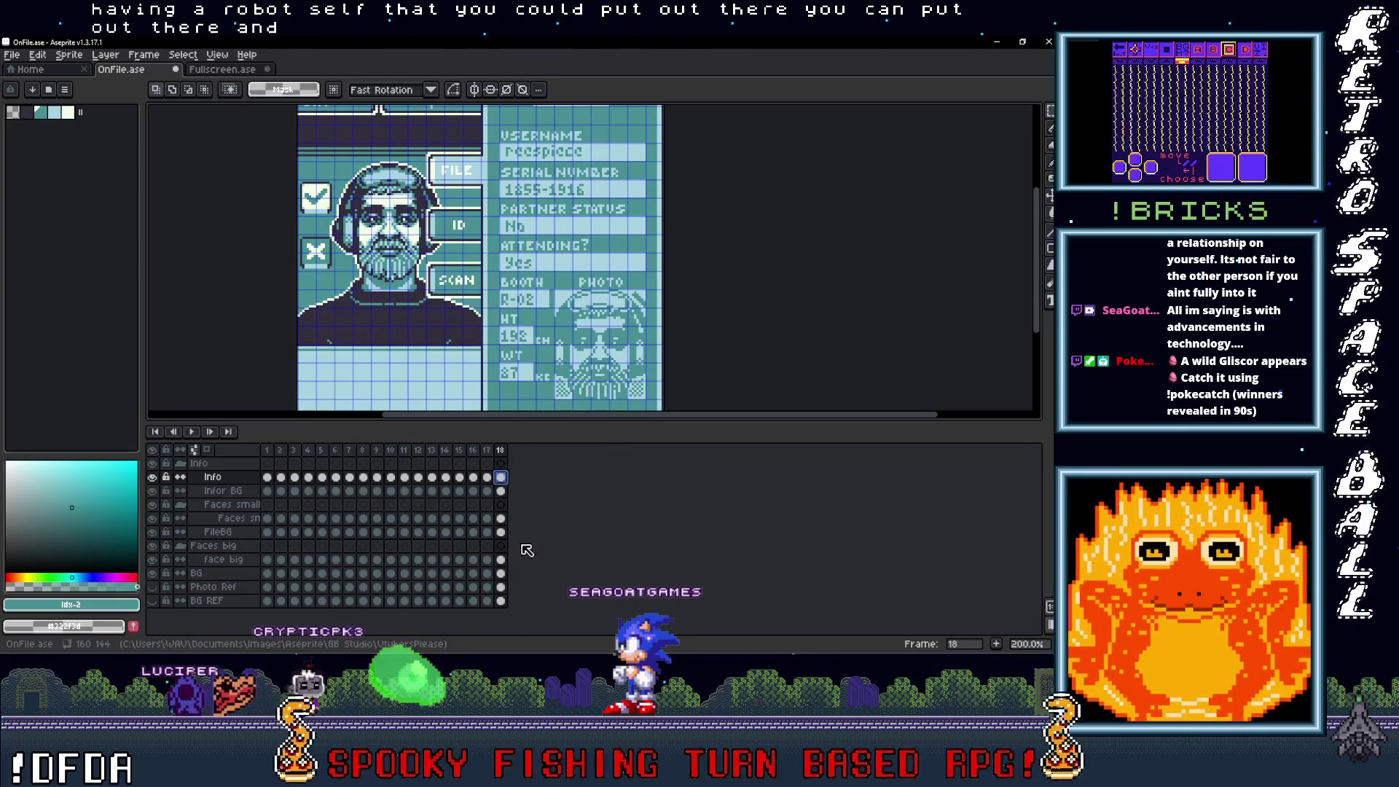
left_click(501, 560)
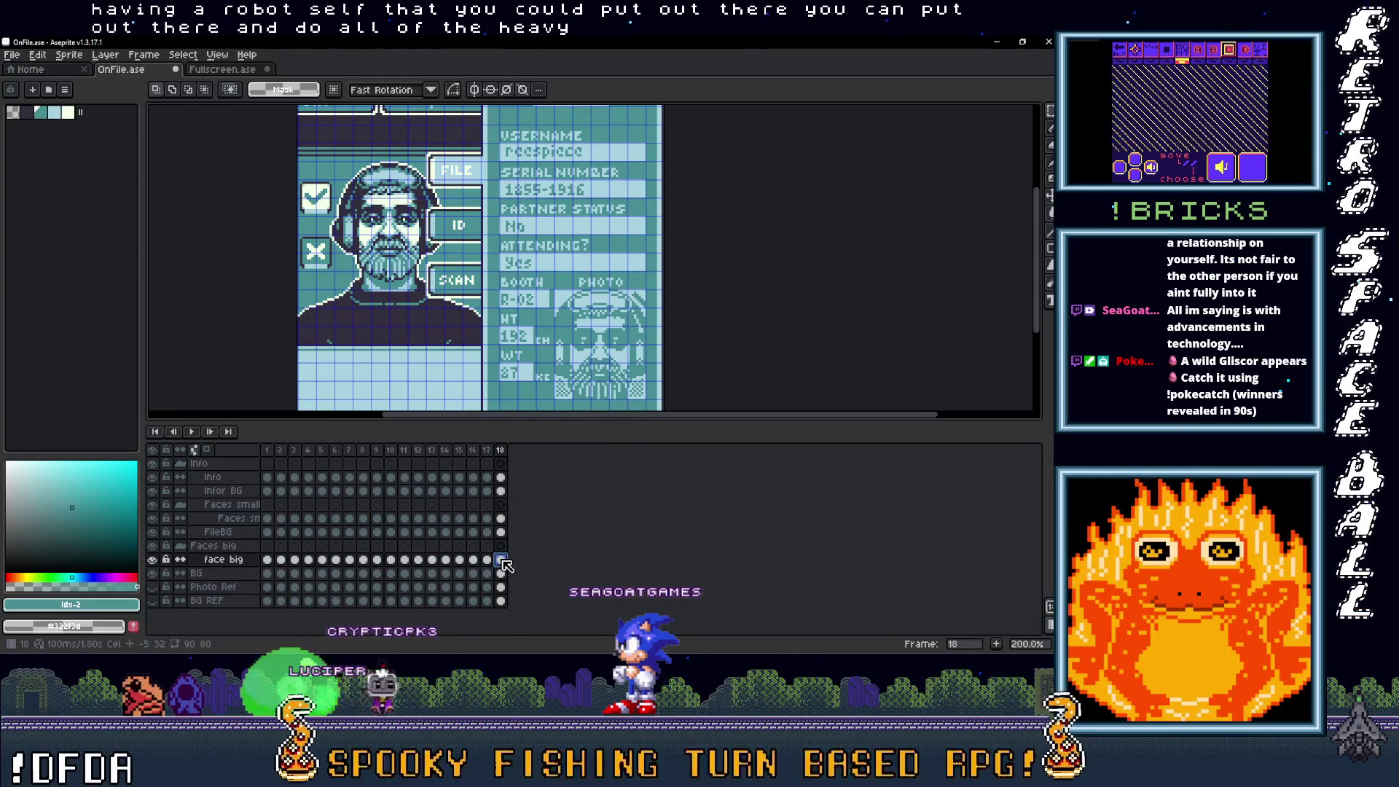
key("Delete")
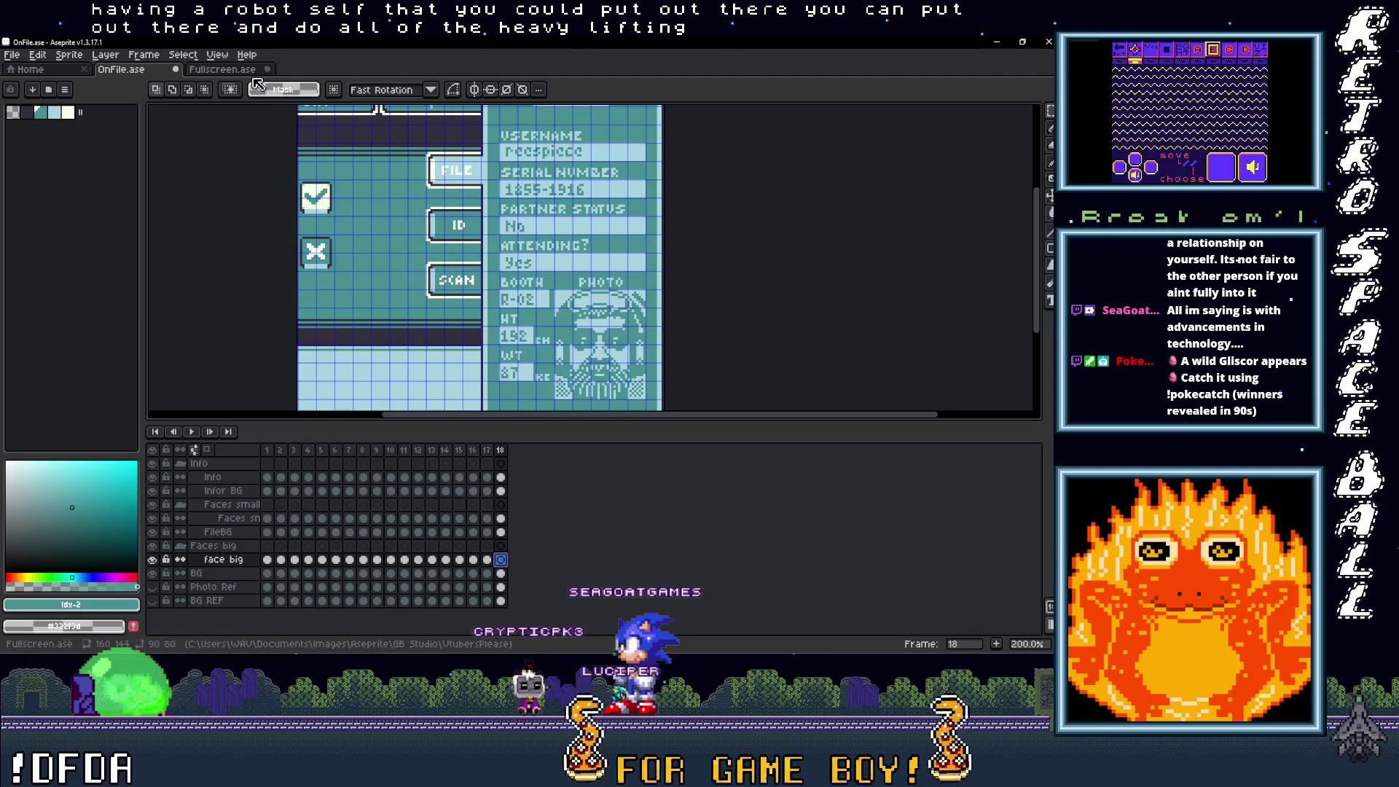
Step: Take the bearded man's portrait from Fullscreen.ase and switch back to OnFile.ase
left_click(222, 69)
left_click(508, 573)
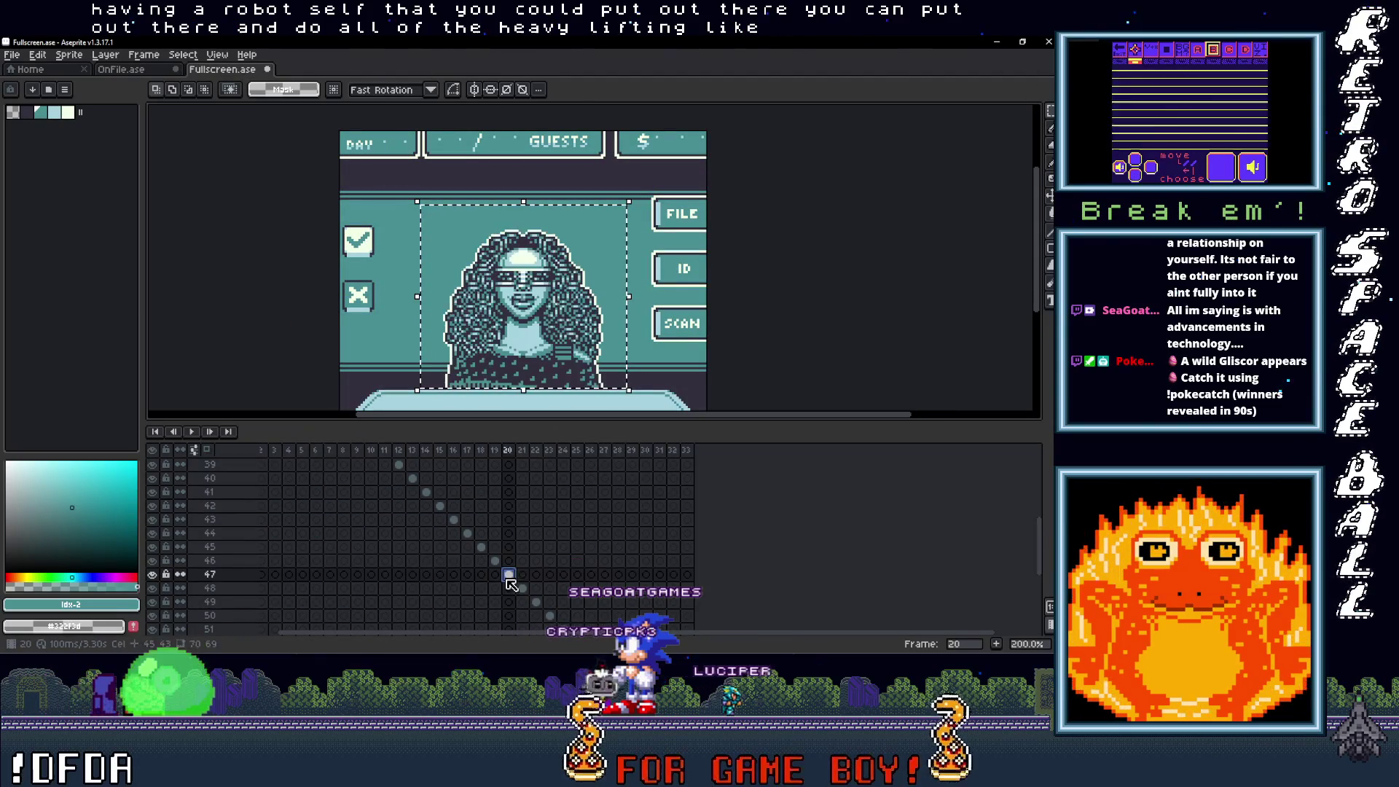
left_click(495, 560)
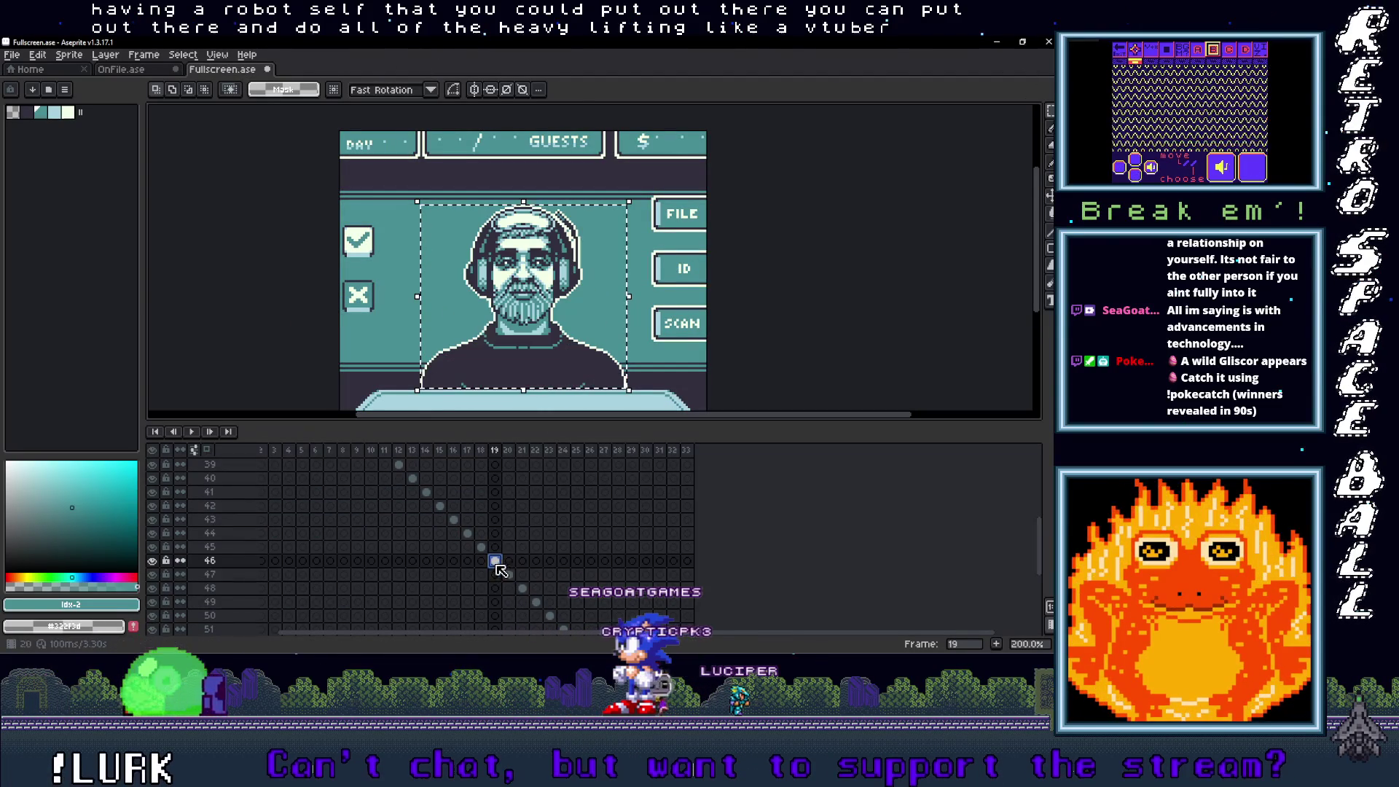
left_click(537, 317)
key("ctrl+shift+Tab")
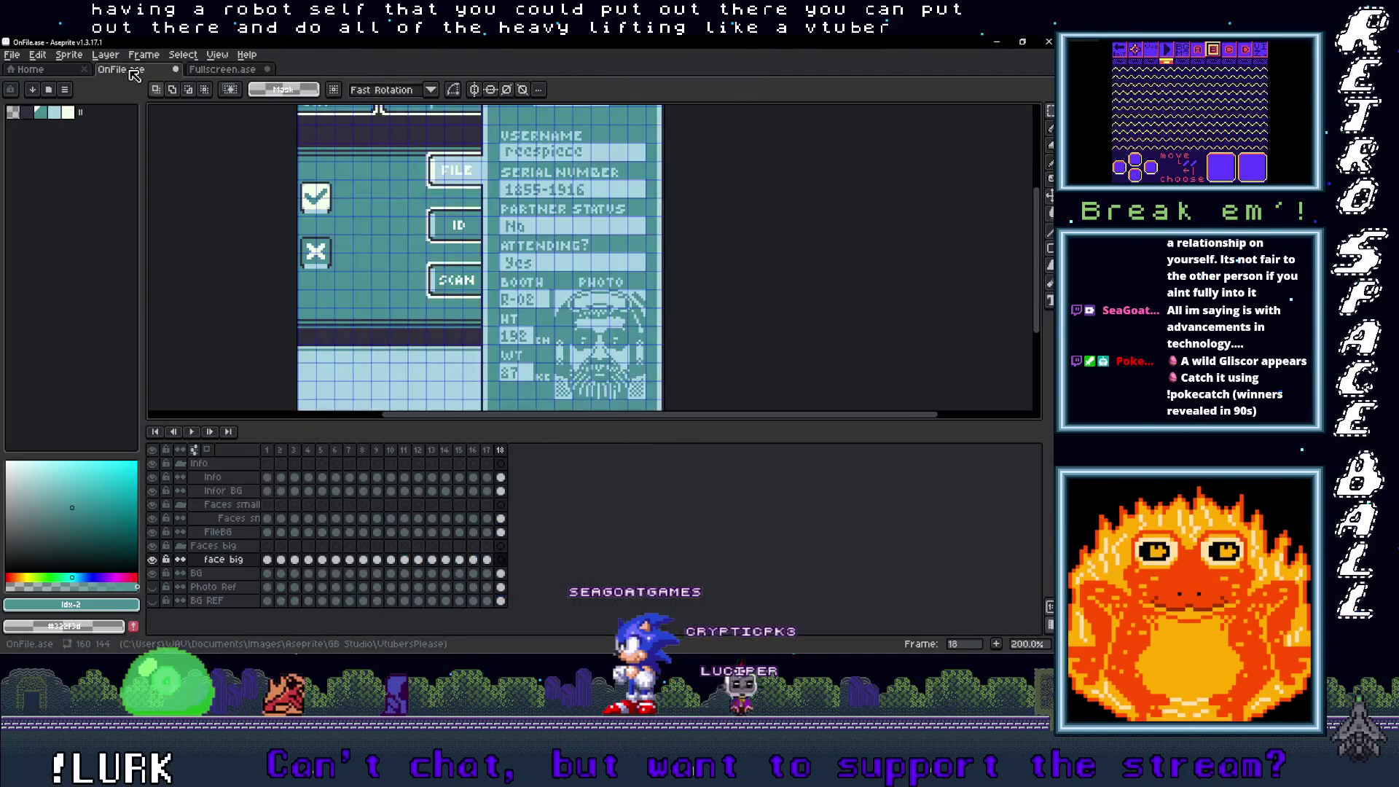
Step: Paste the bearded portrait, move it left onto the card's photo panel, and commit it
key("ctrl+v")
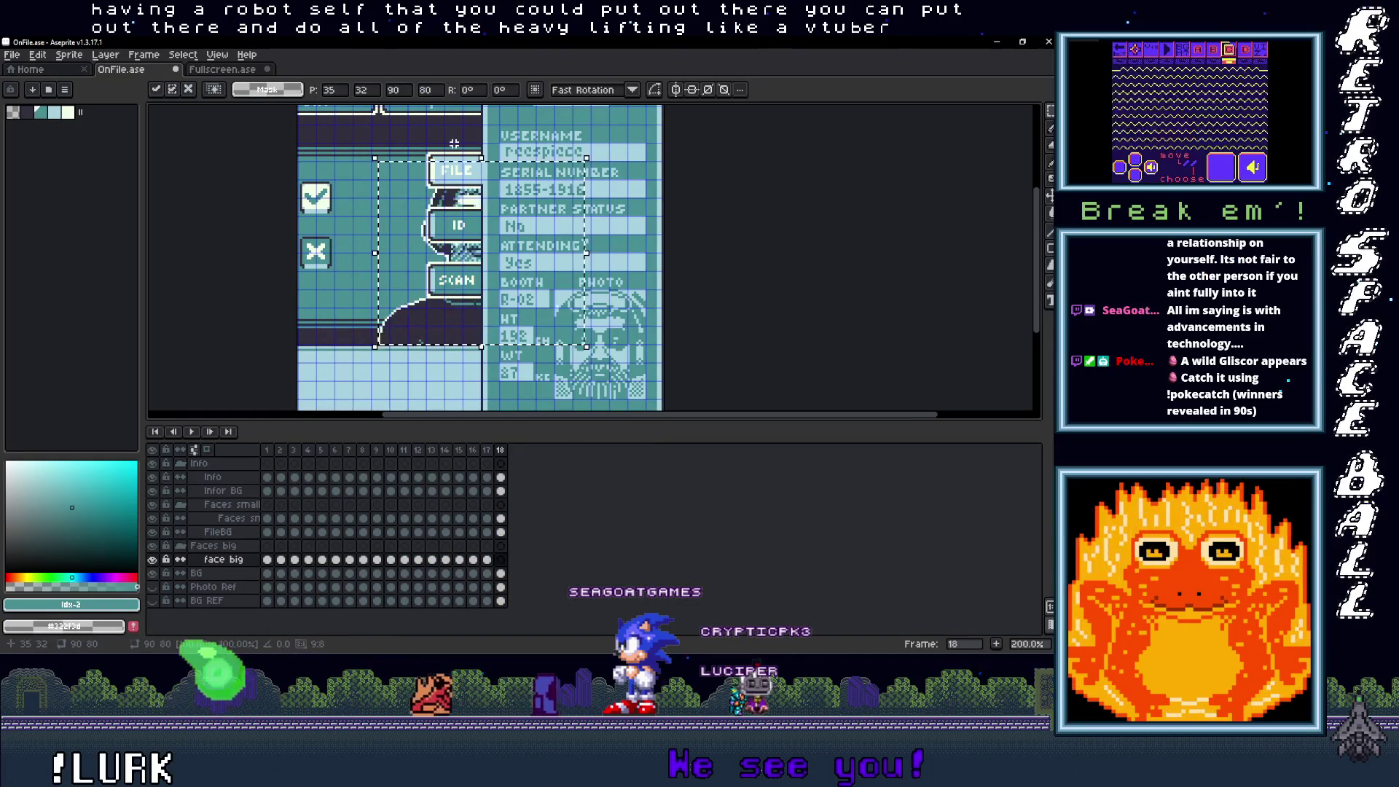
left_click_drag(409, 323, 350, 324)
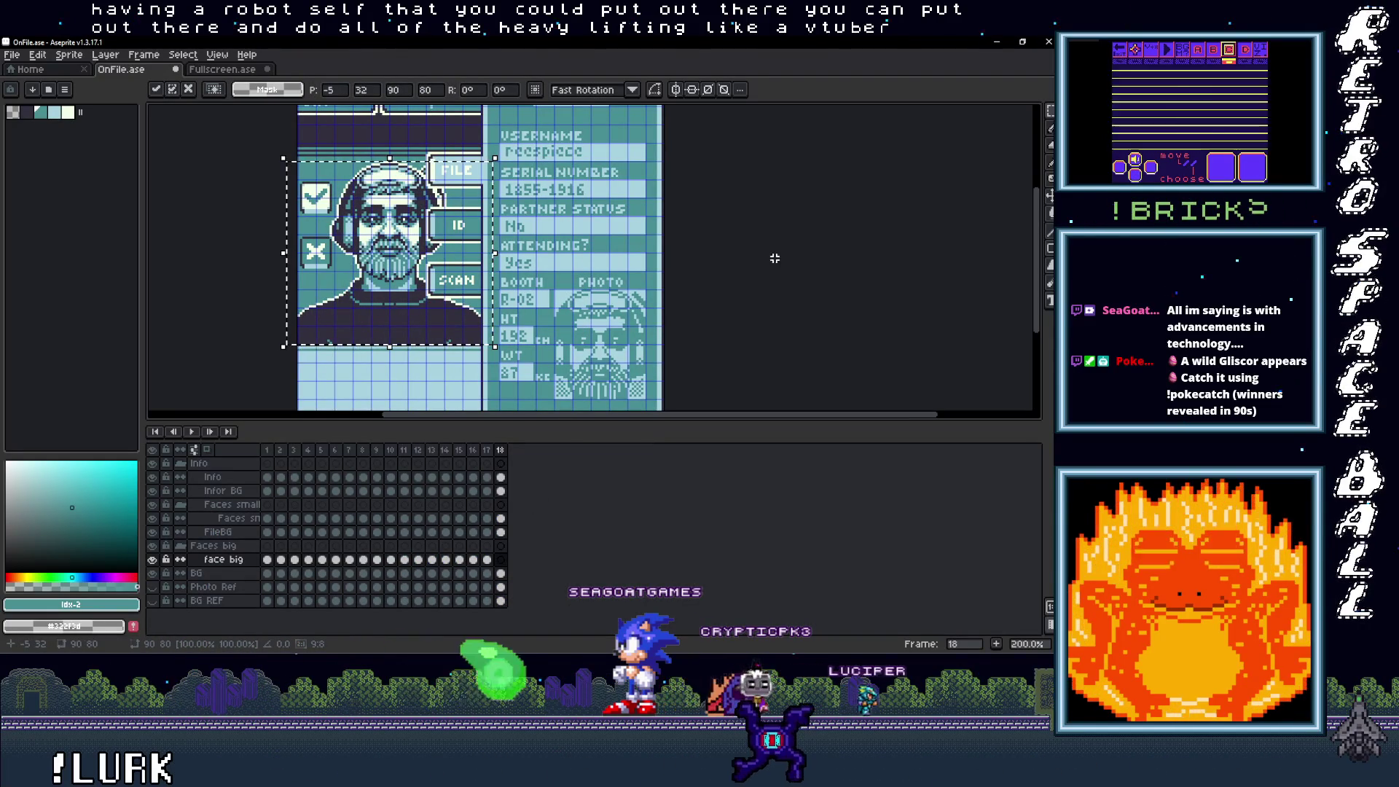
key("Return")
key("1")
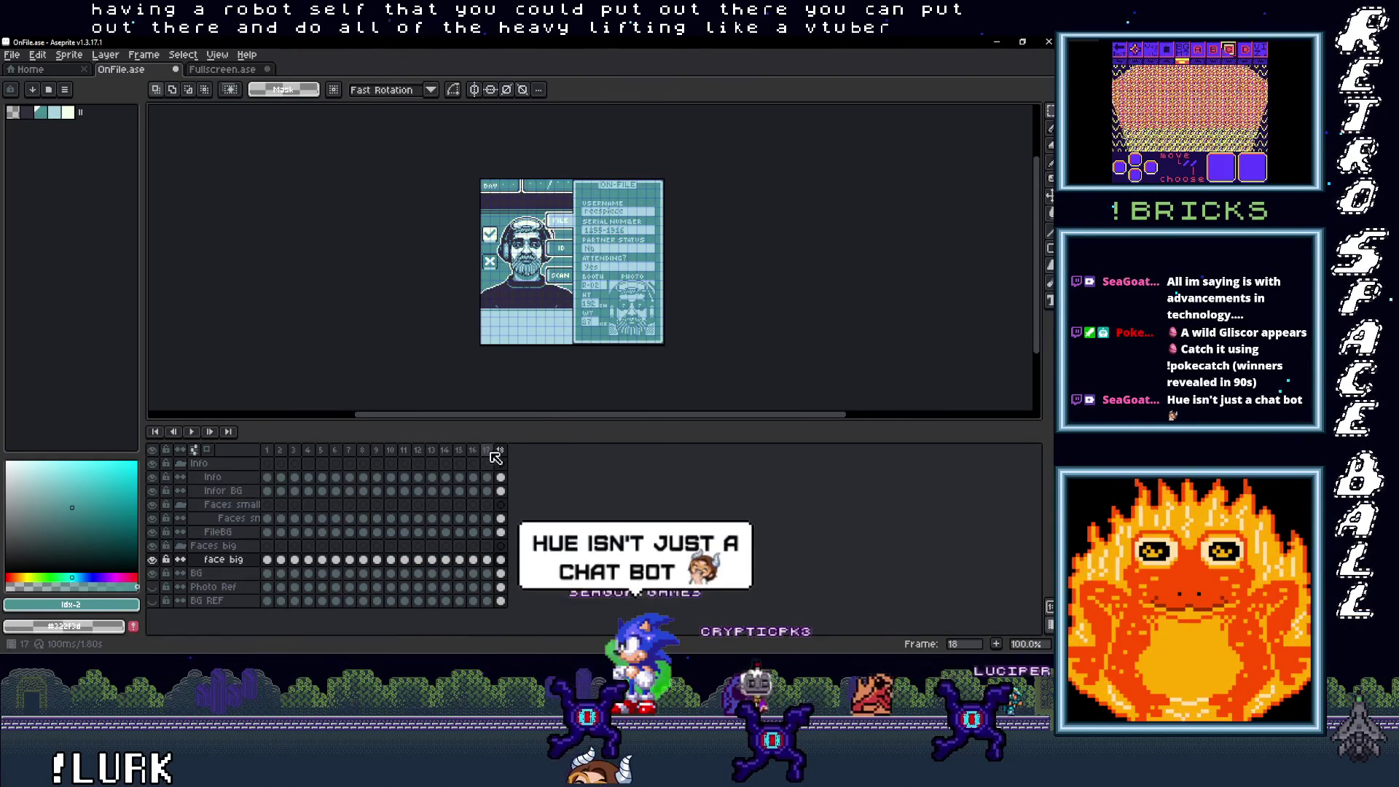
Step: Compare frames 17 and 18, ending on frame 18
left_click(500, 451)
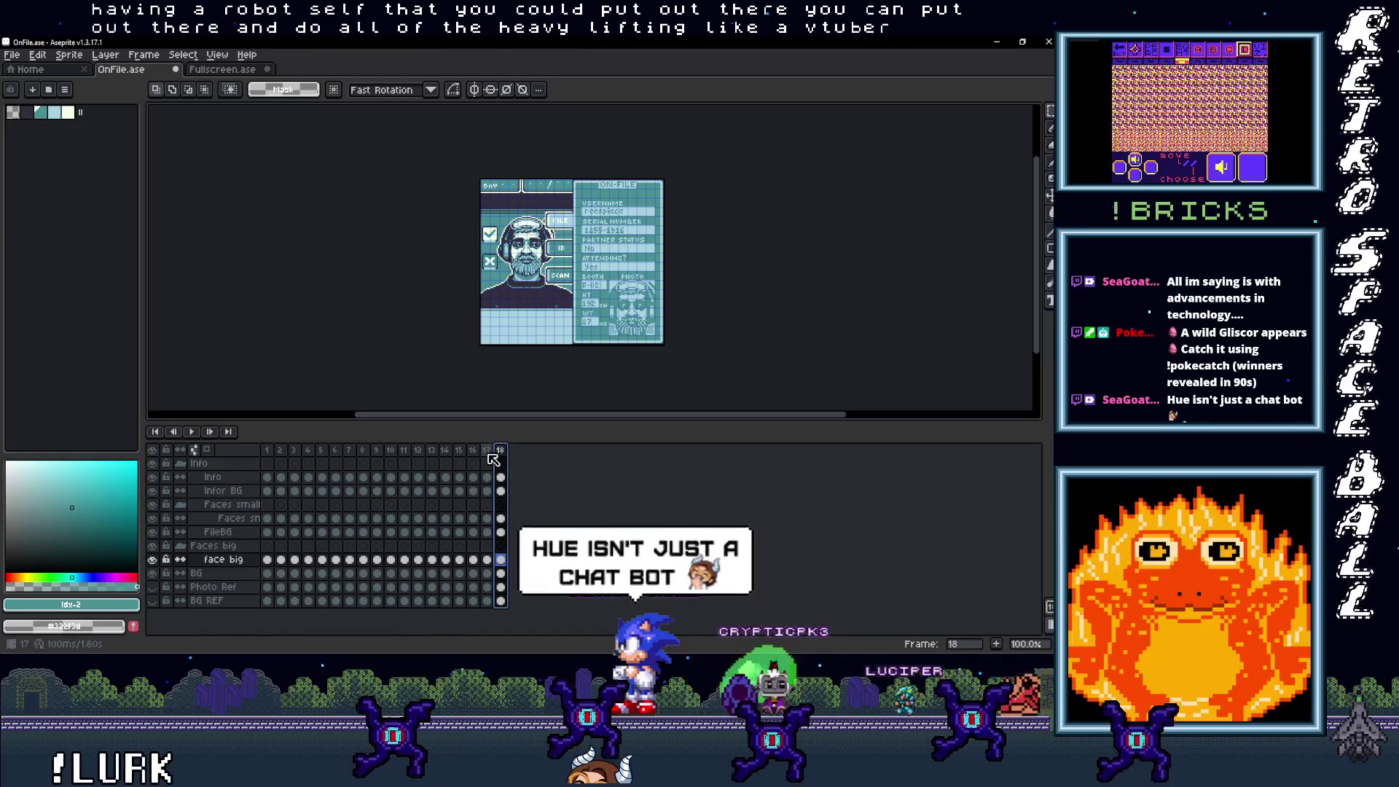
key("Left")
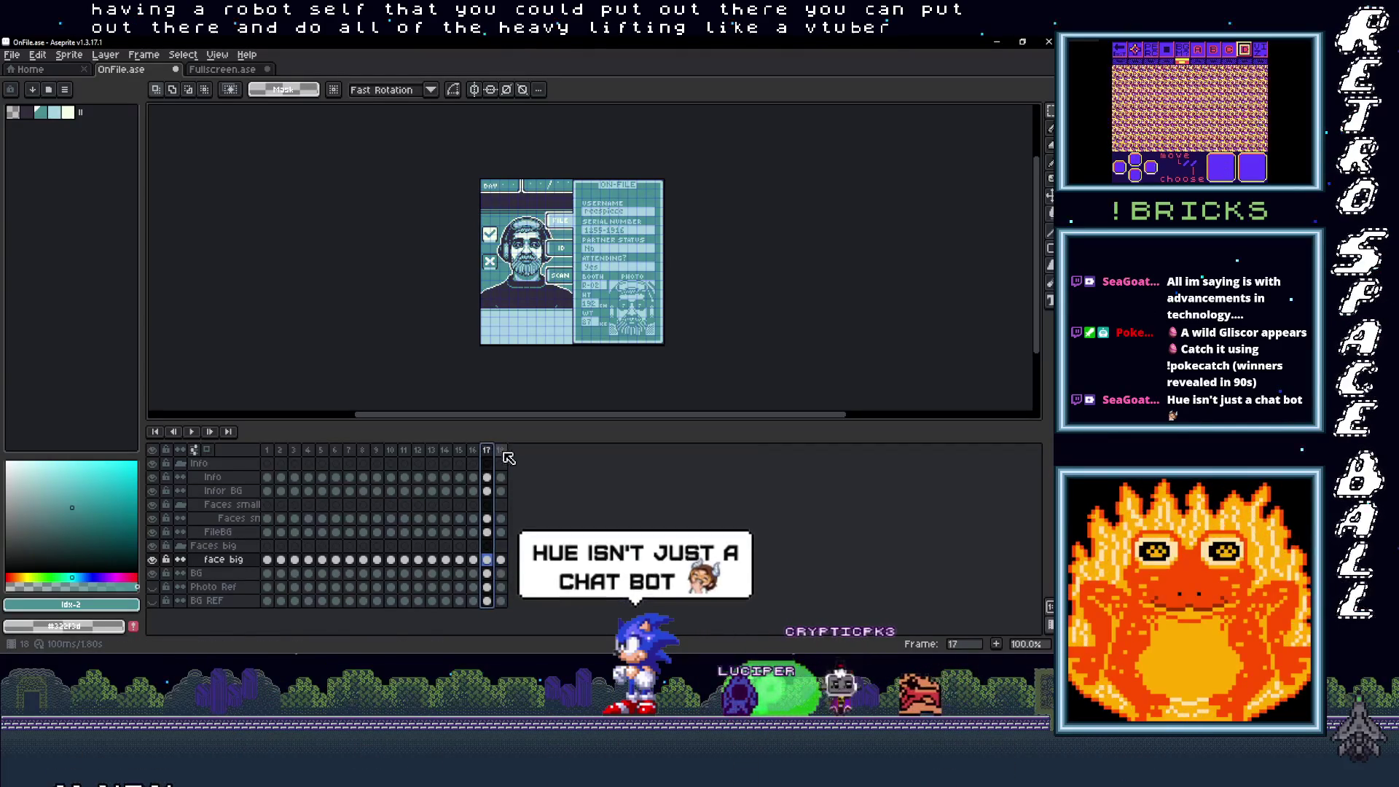
left_click(499, 451)
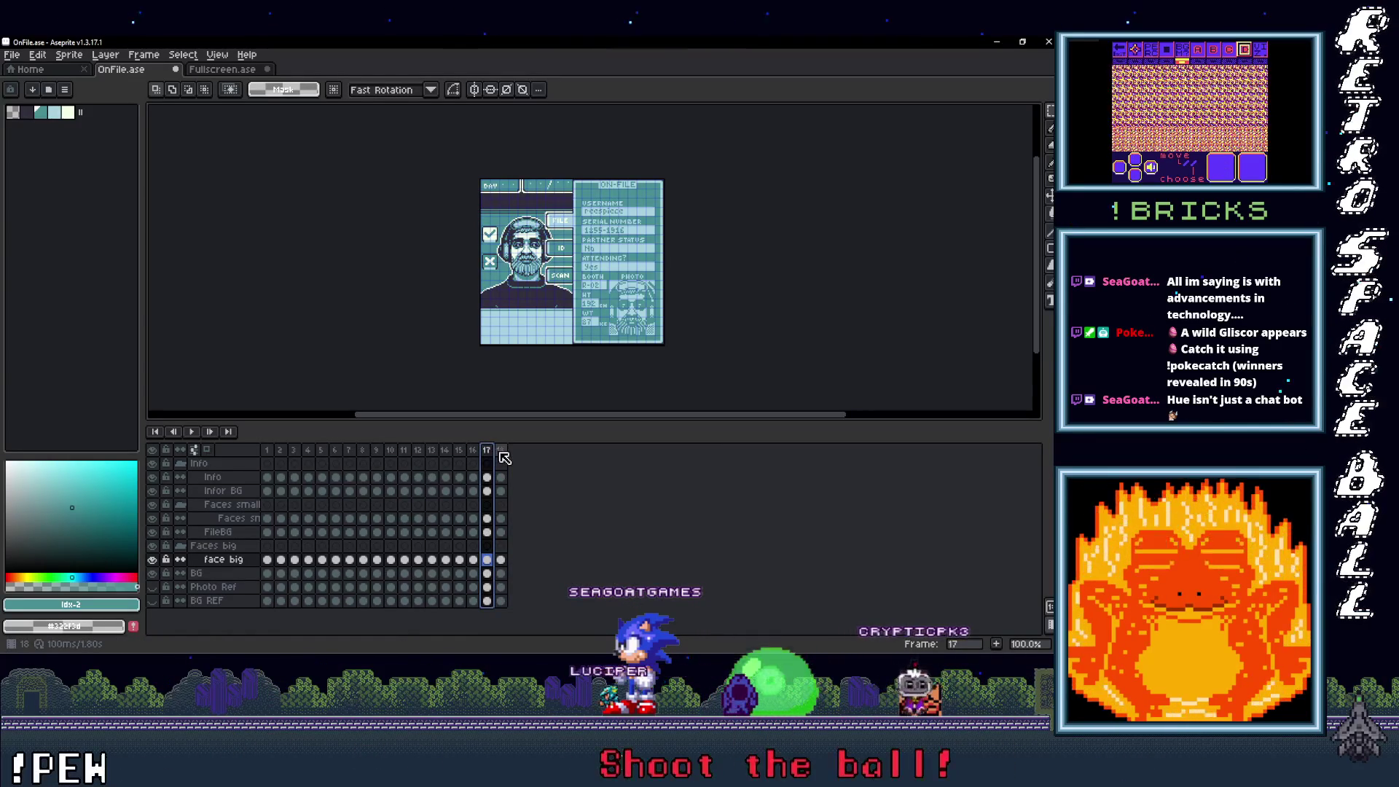
left_click(501, 451)
key("Left")
left_click(501, 452)
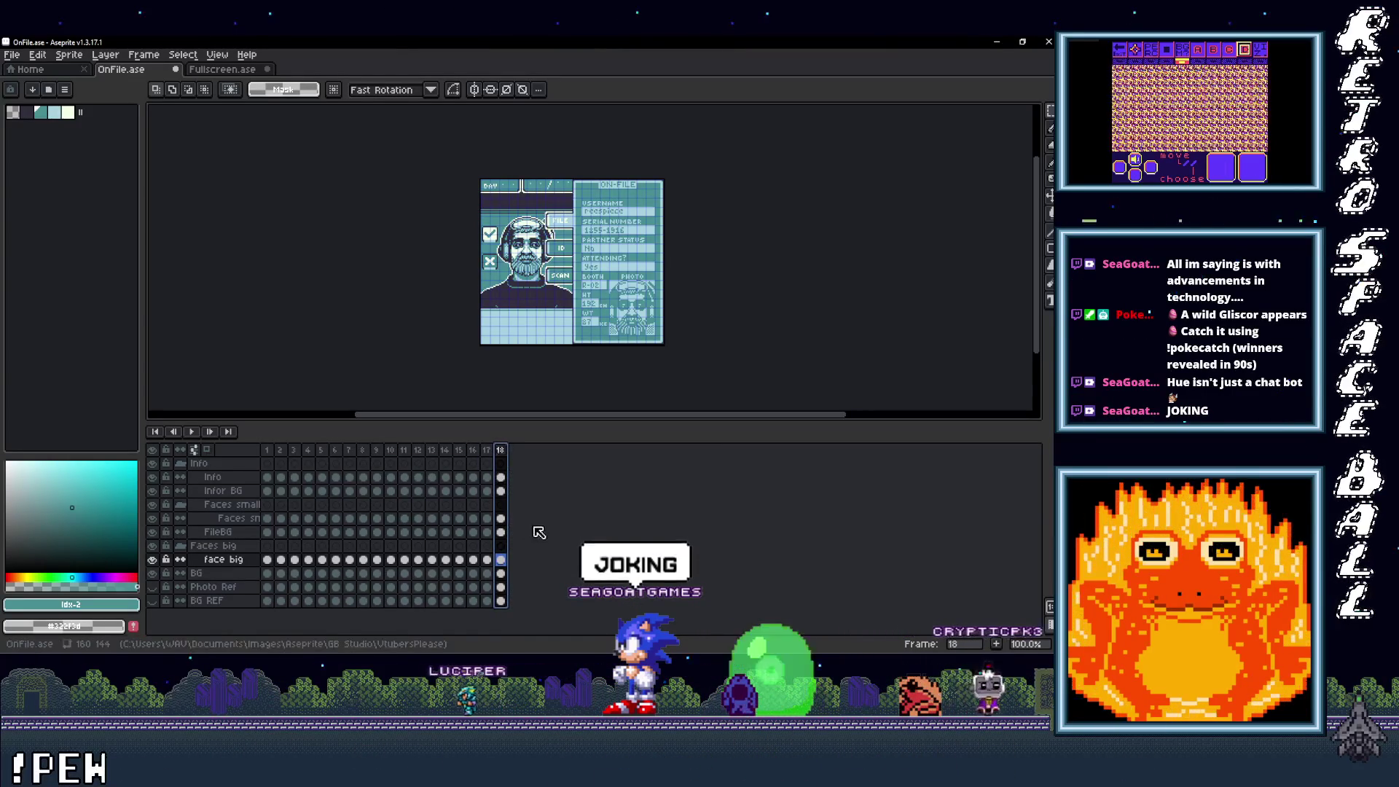
Step: Add a new frame 19 to the OnFile.ase animation
left_click(530, 479)
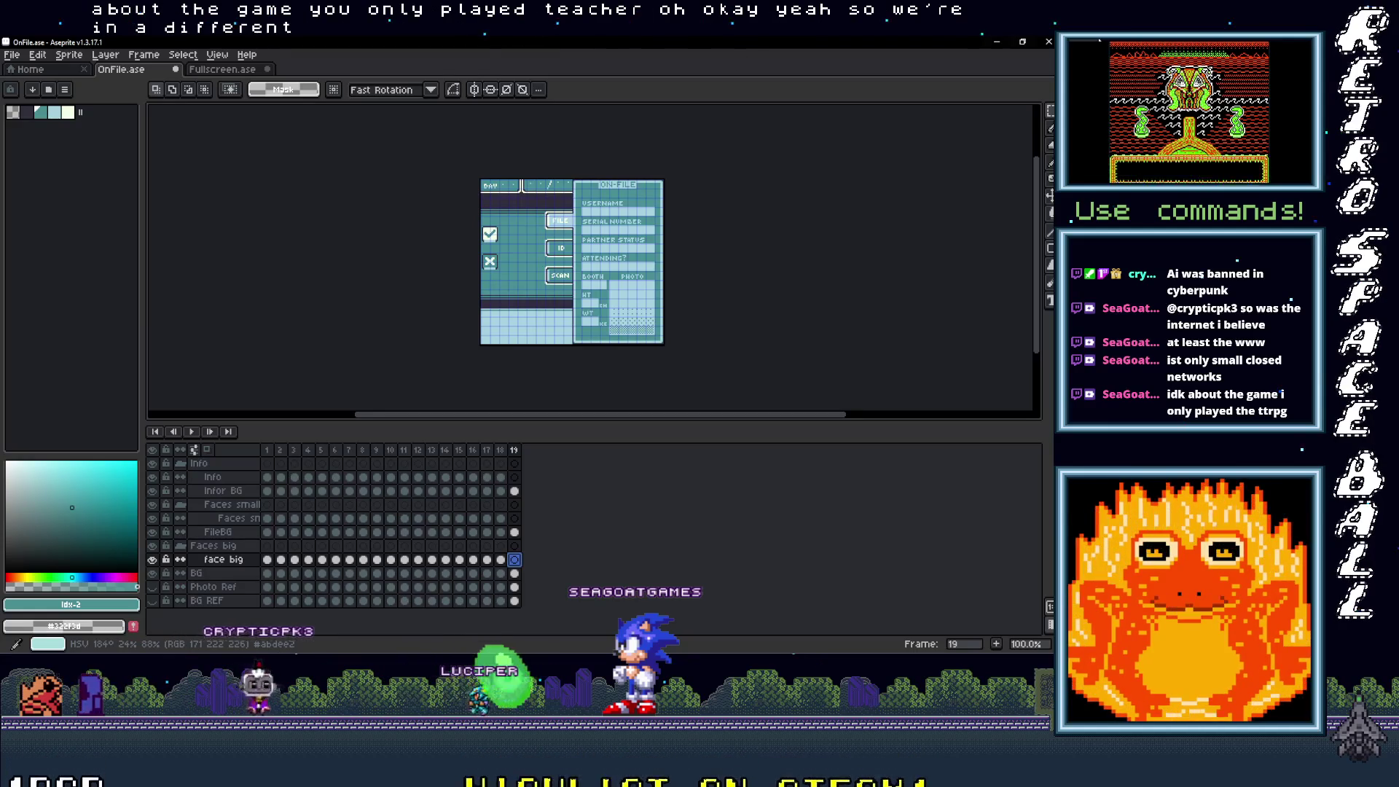
mouse_move(997, 32)
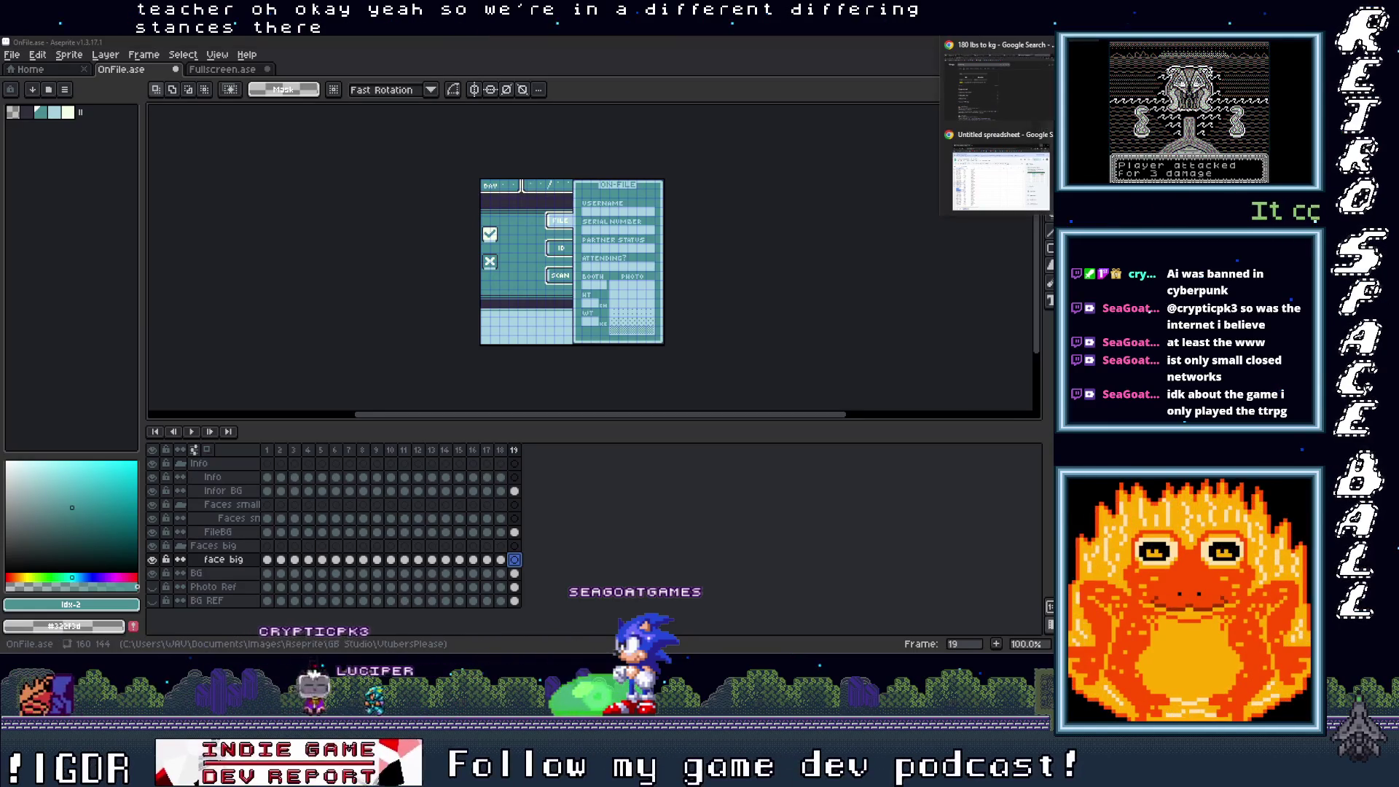
left_click(1001, 139)
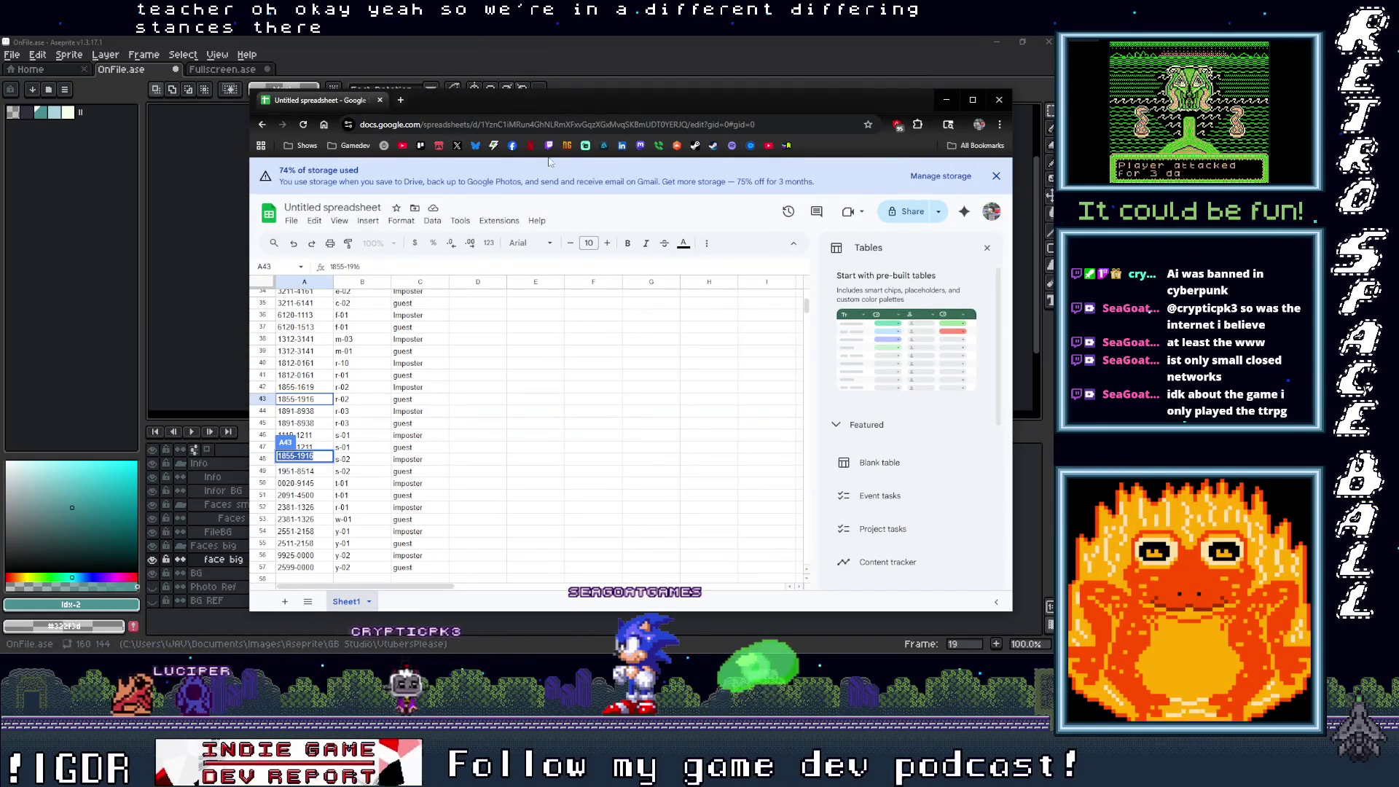
left_click_drag(643, 98, 634, 99)
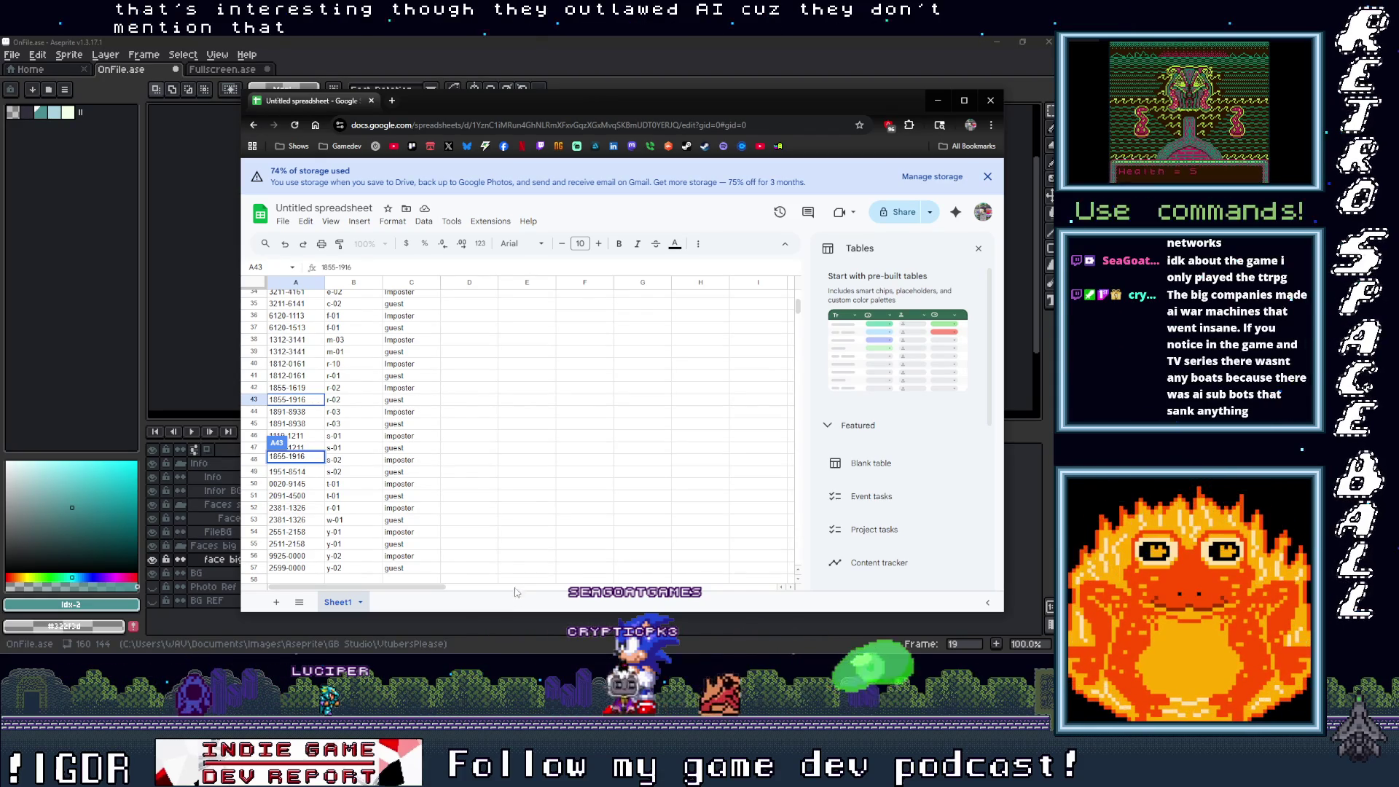
left_click(939, 101)
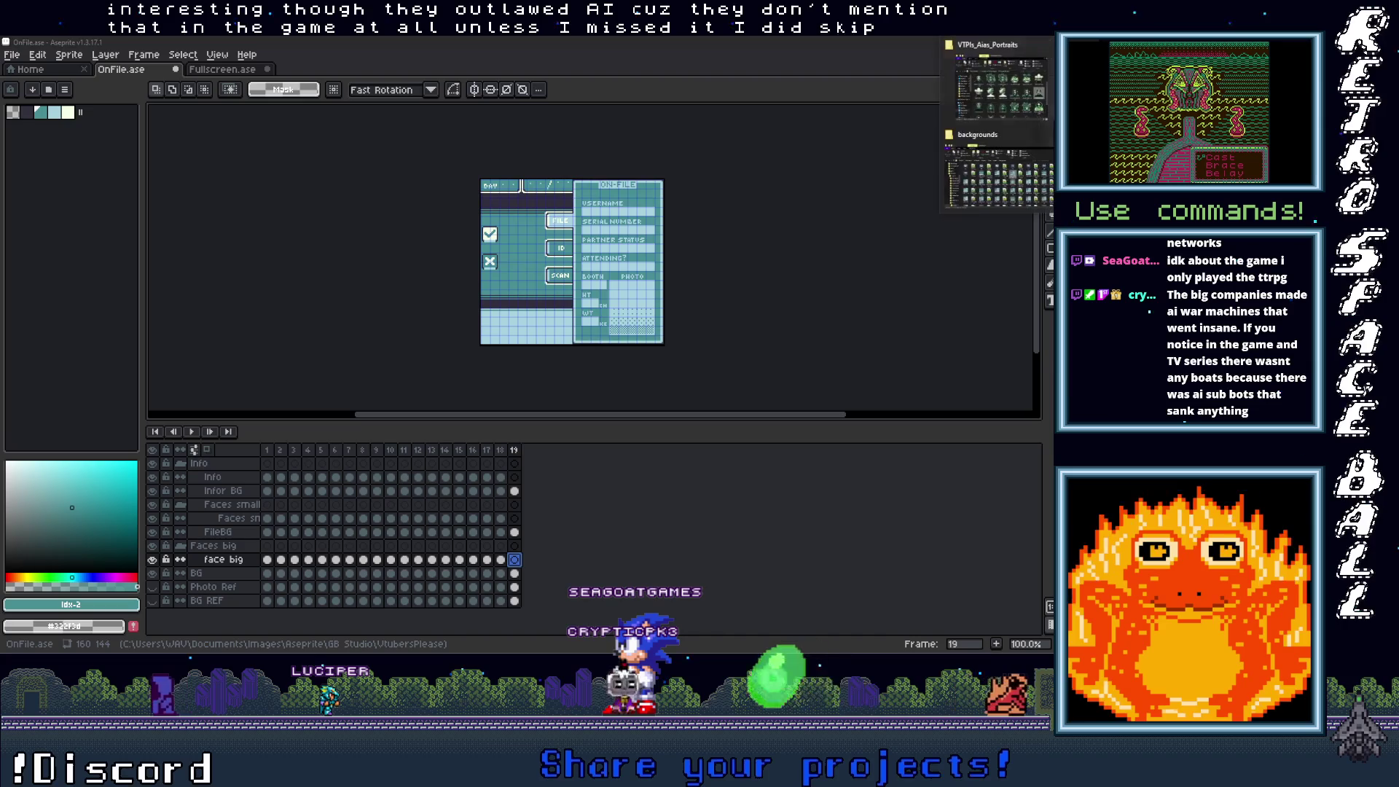
Step: Open the VTPIs_Aias_Portraits folder, select riri_chan_imp, then return to Fullscreen.ase
left_click(998, 84)
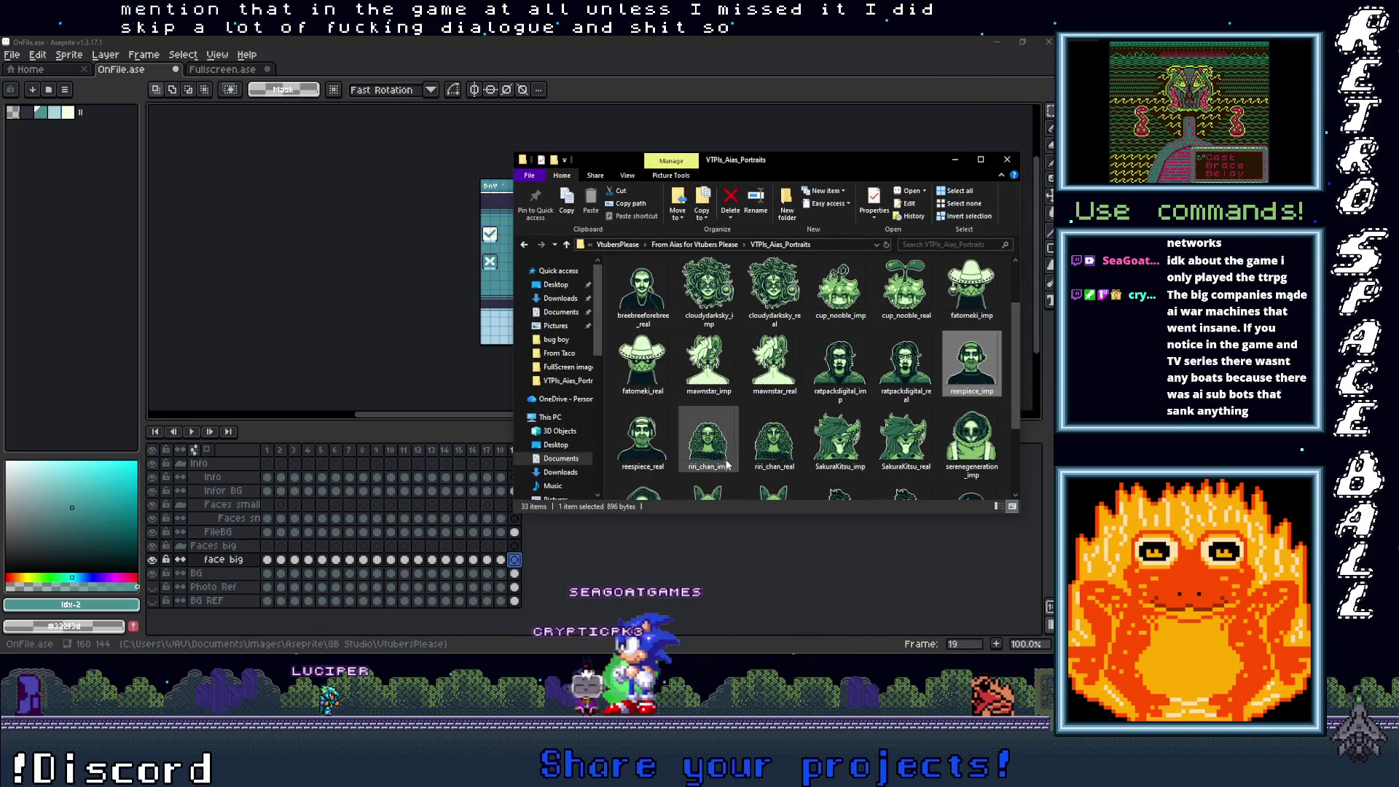
left_click(695, 470)
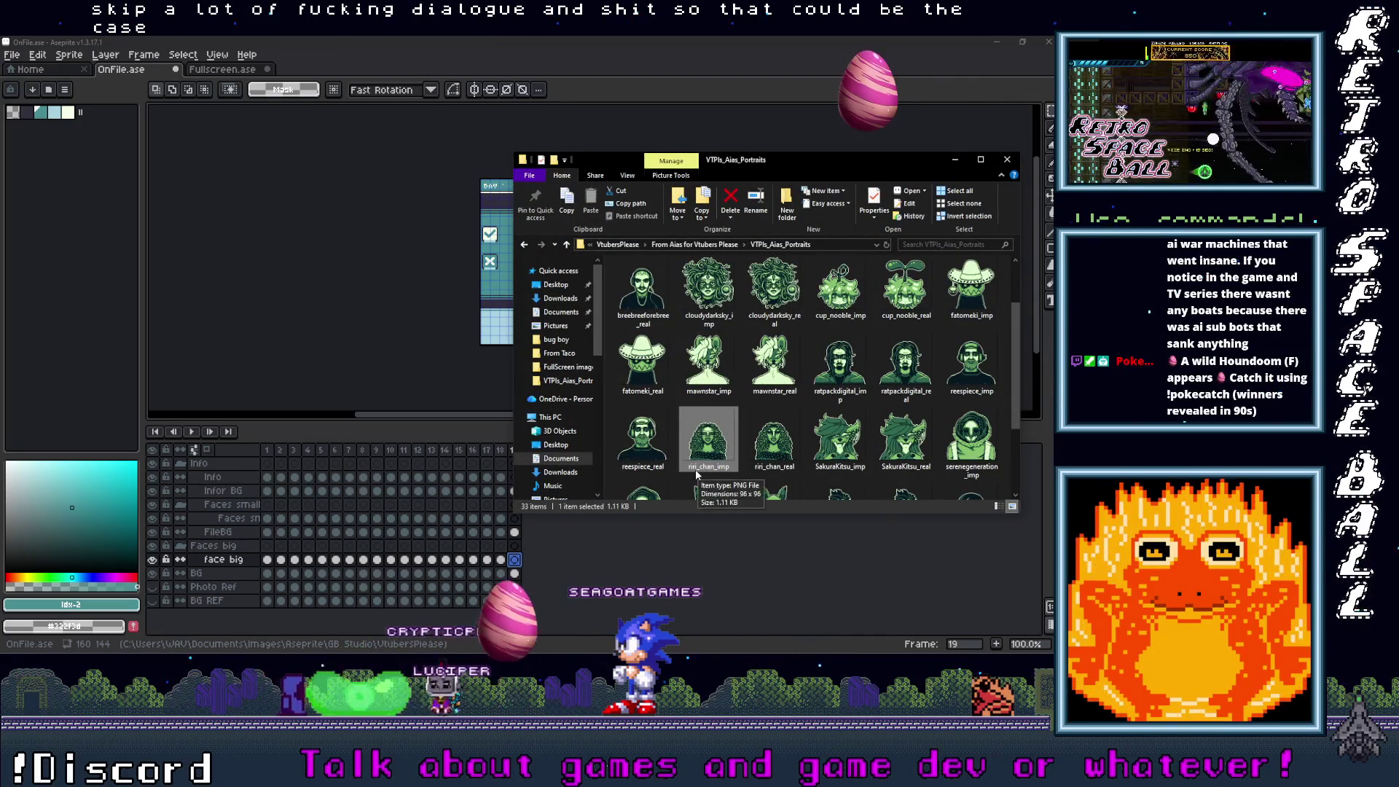
left_click(514, 592)
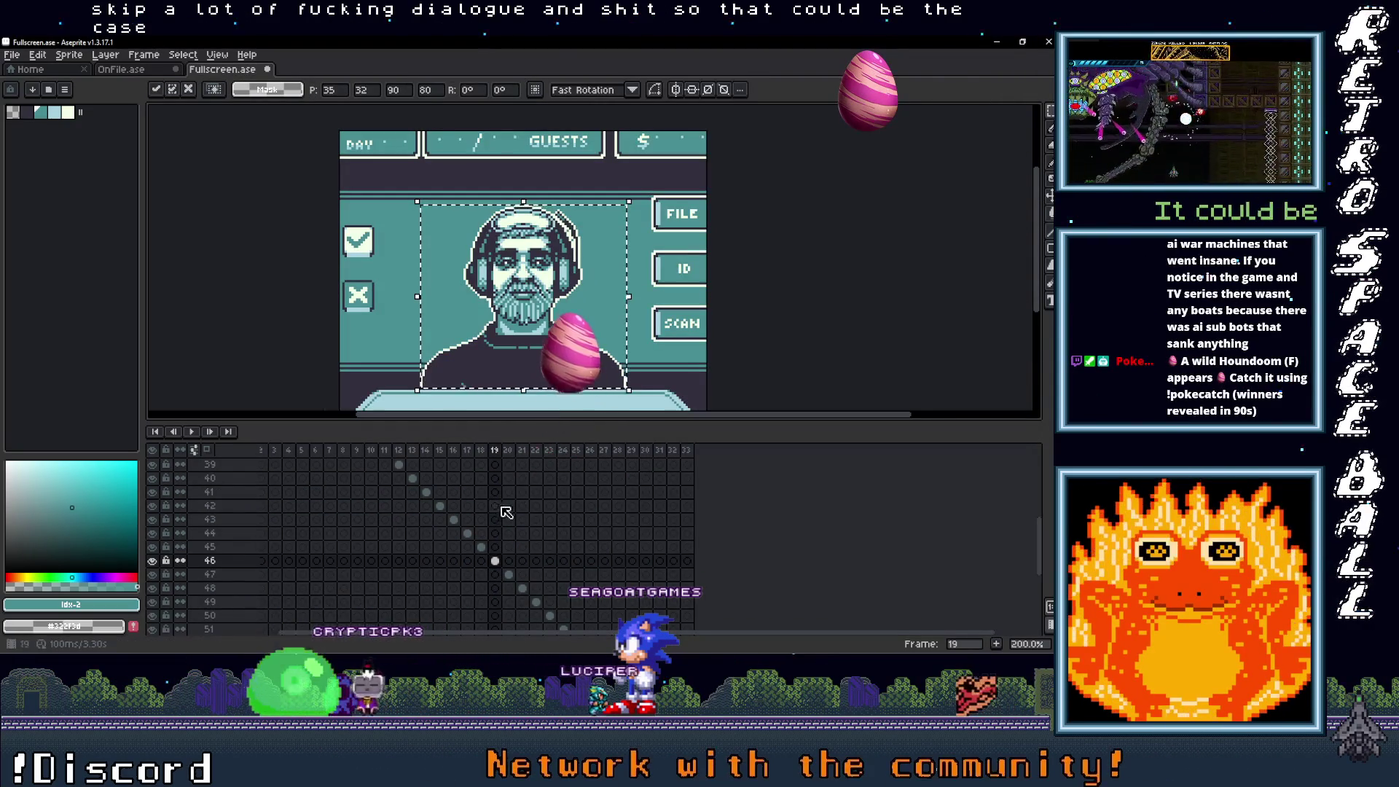
Step: Select the woman's portrait in Fullscreen.ase, then switch to the OnFile card
left_click(509, 574)
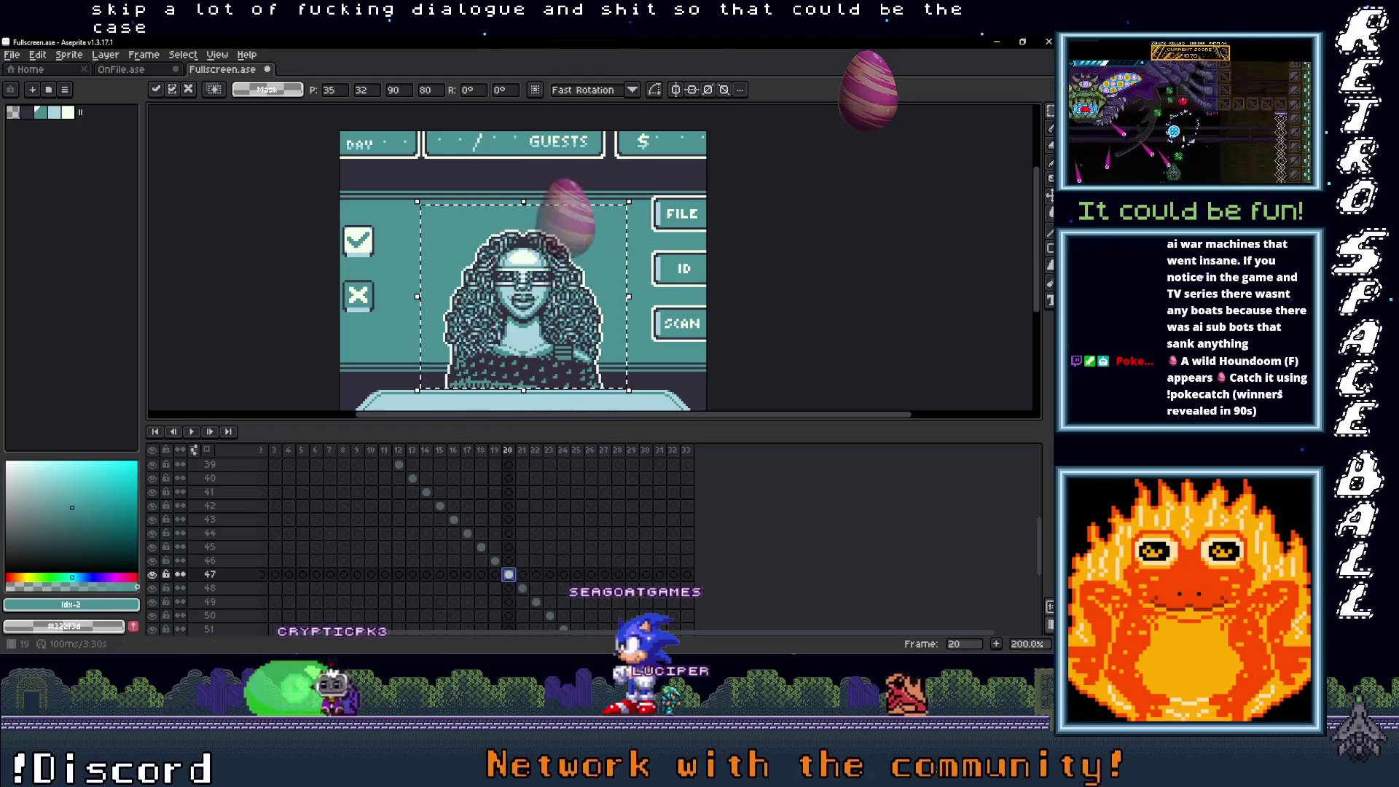
left_click(543, 317)
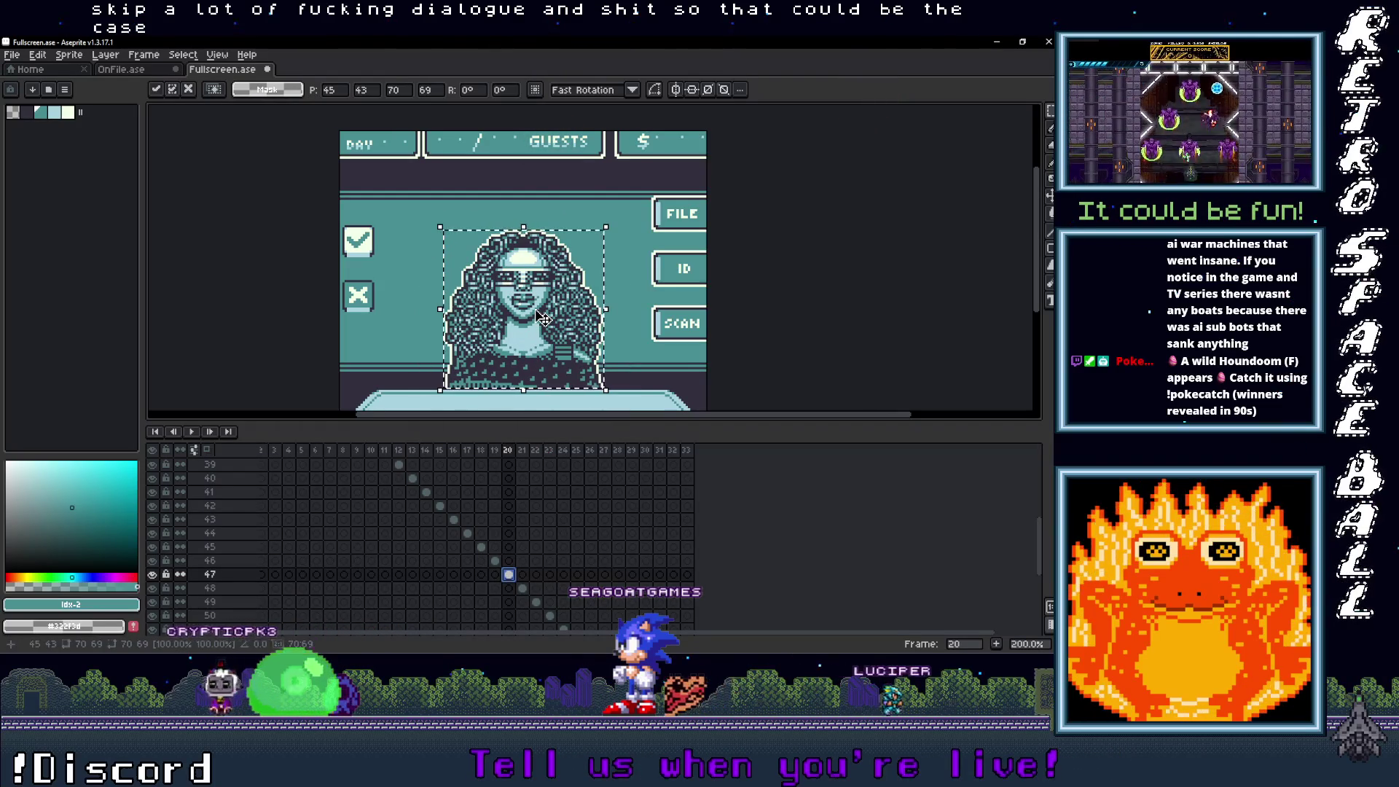
left_click(121, 71)
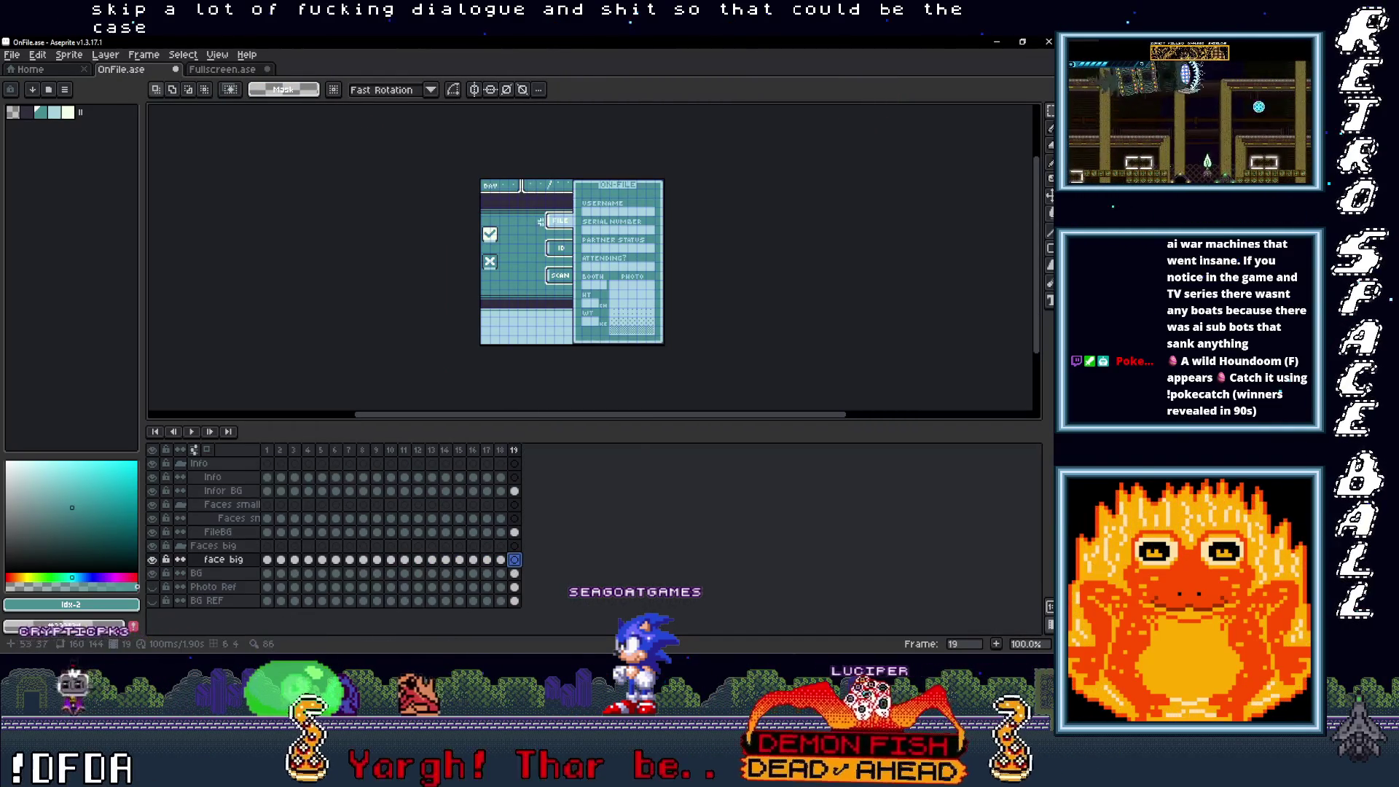
Step: Move the large face portrait into the card's photo area and nudge it one pixel left
left_click(556, 279)
scroll(557, 280, "up", 1)
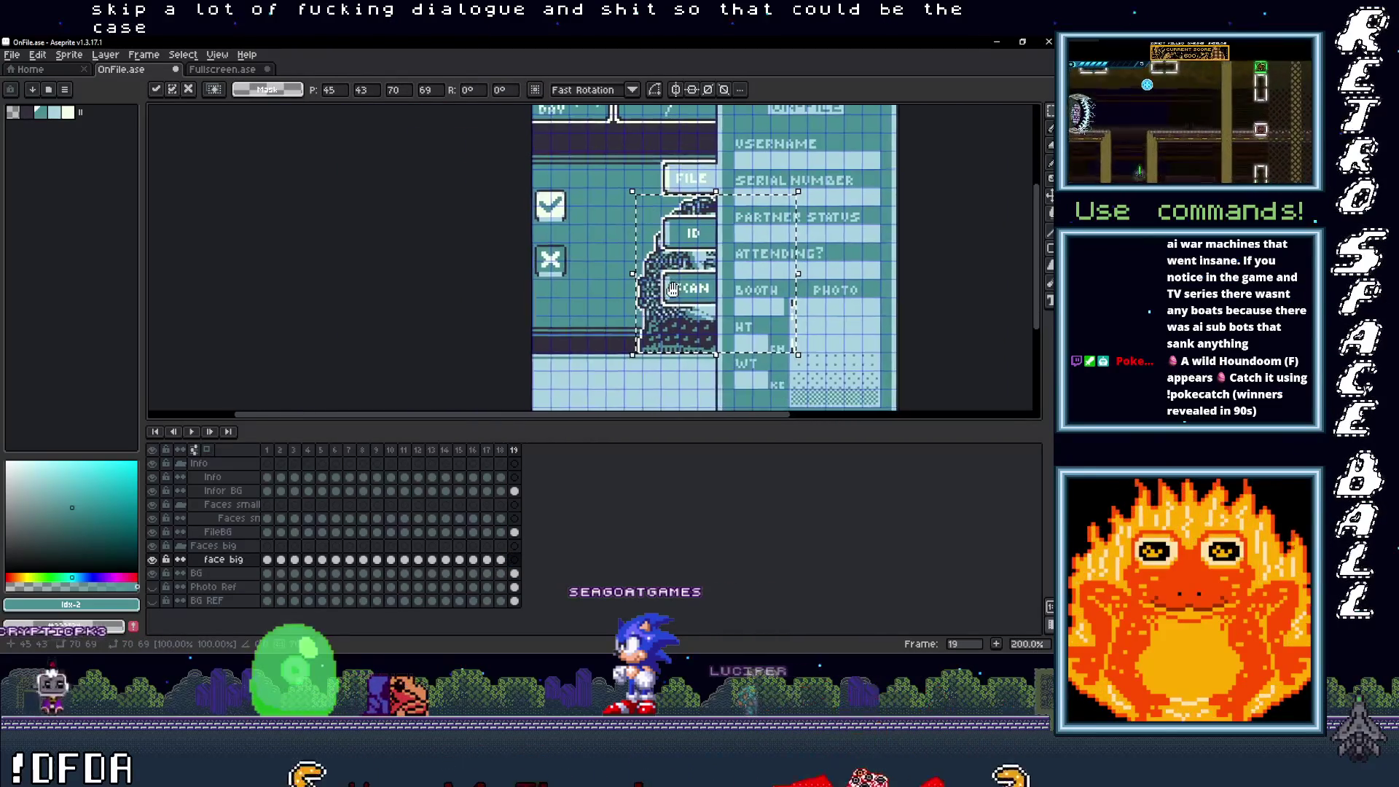
left_click_drag(565, 333, 594, 324)
scroll(592, 329, "up", 1)
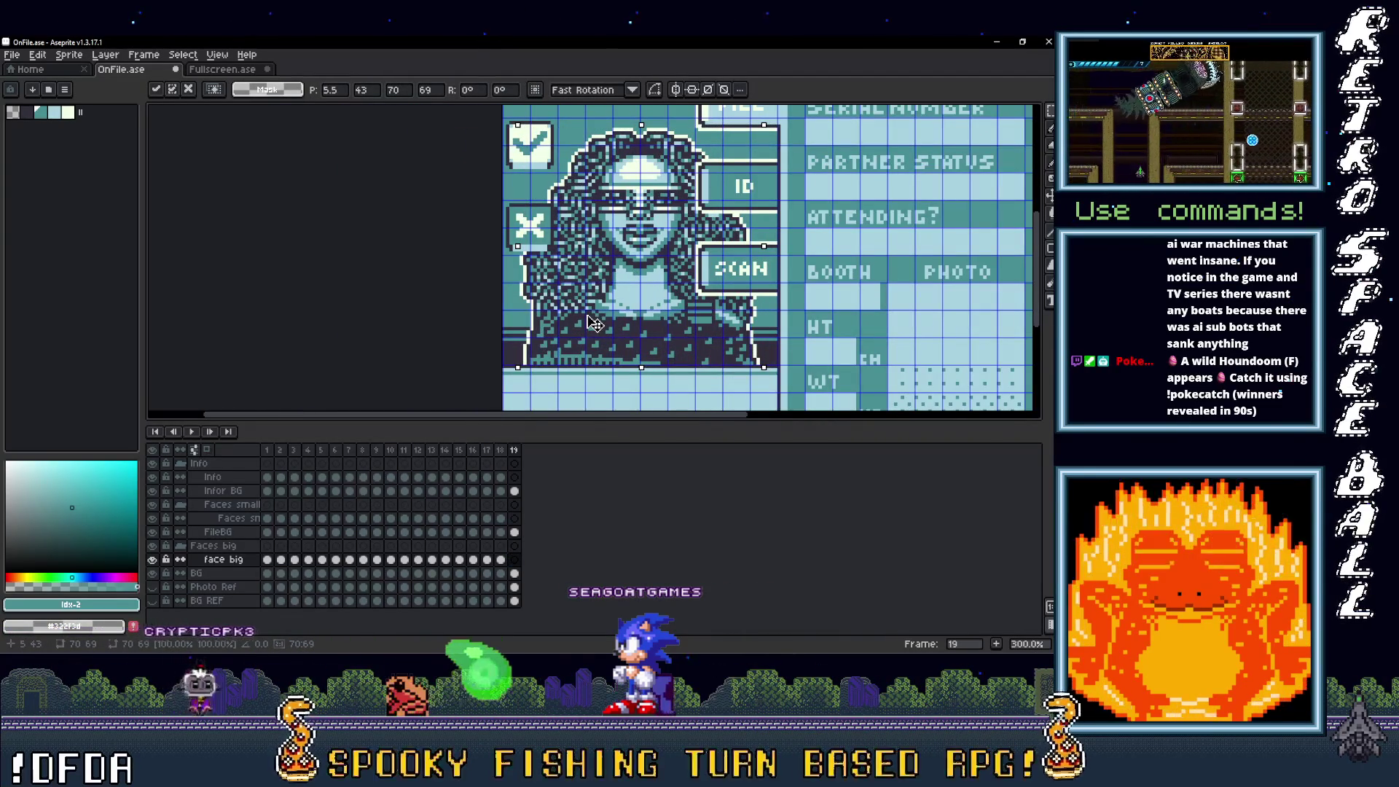
scroll(588, 317, "up", 1)
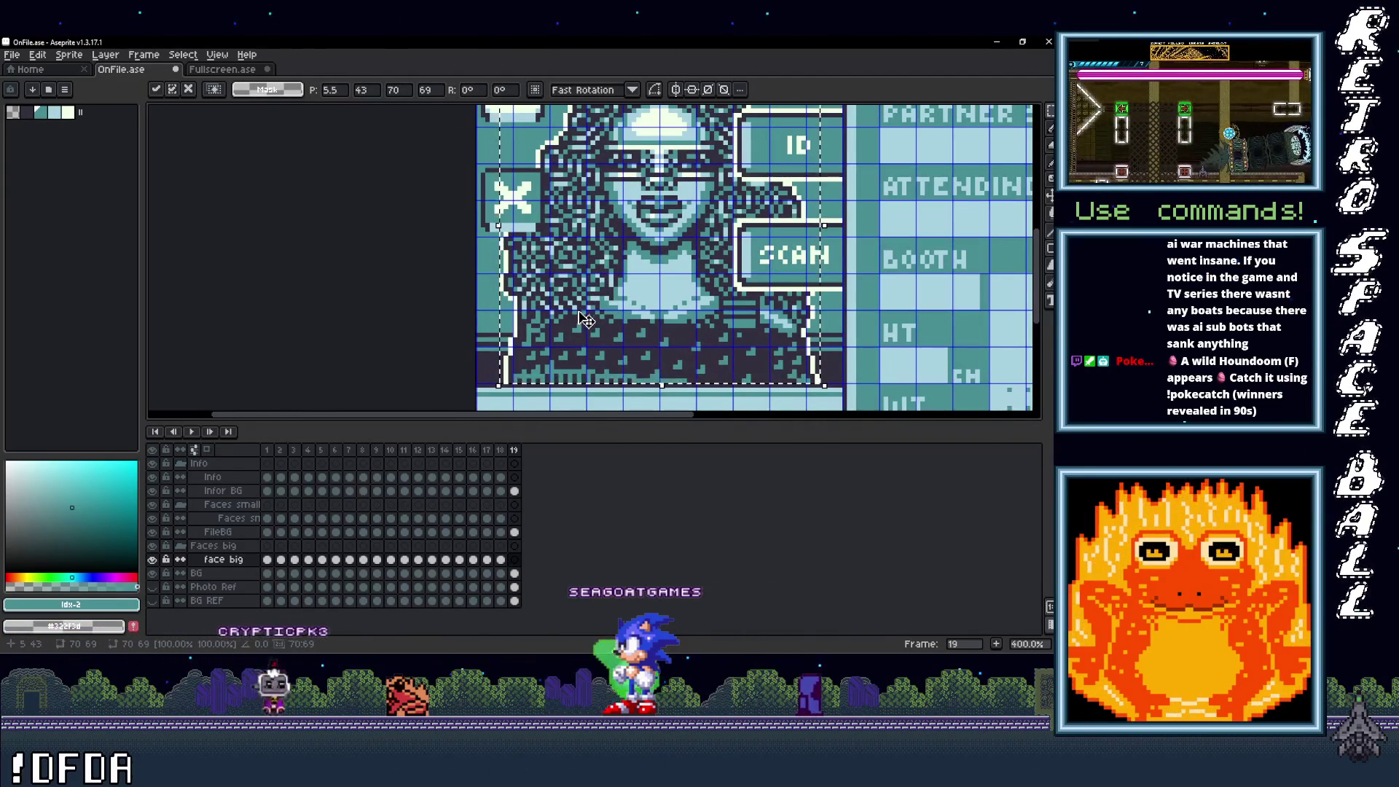
left_click_drag(585, 321, 581, 321)
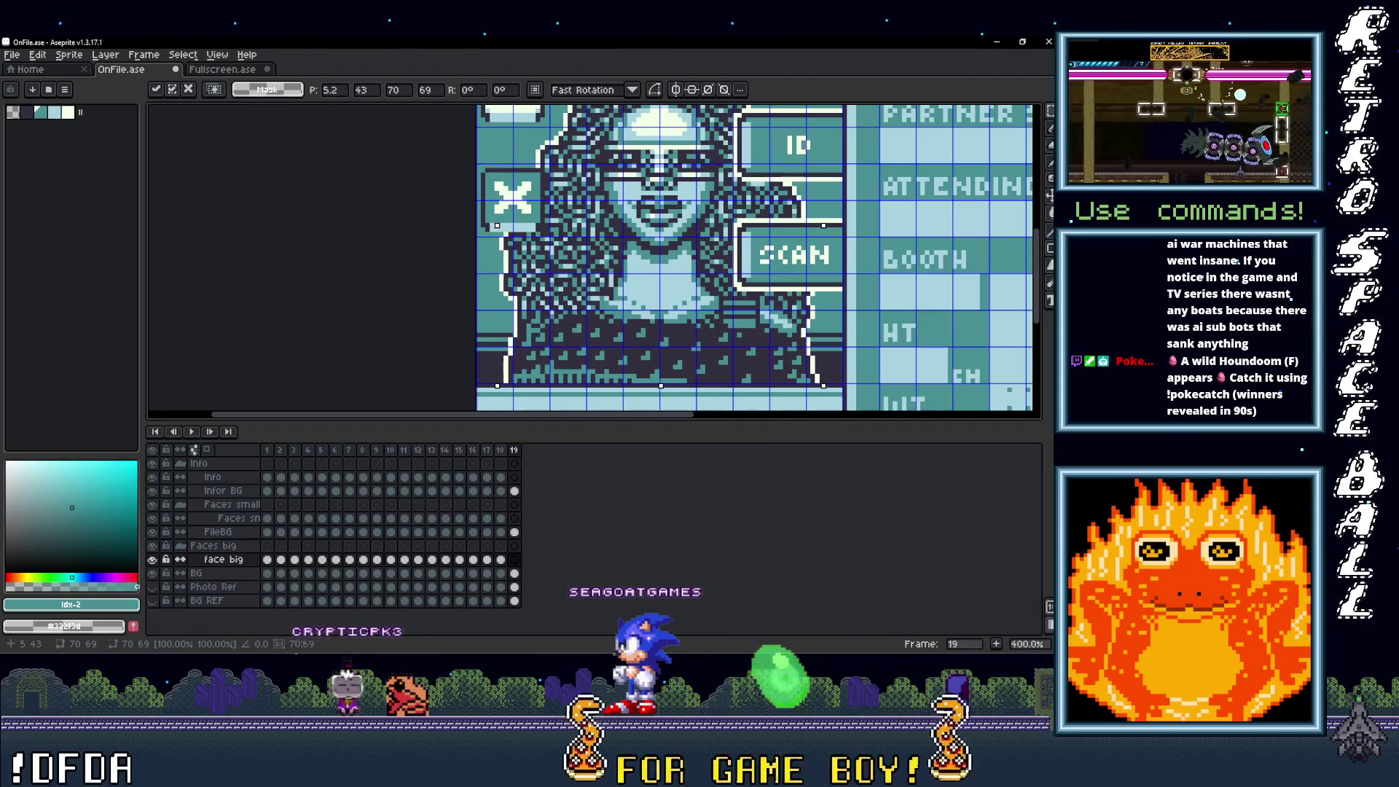
scroll(612, 312, "down", 2)
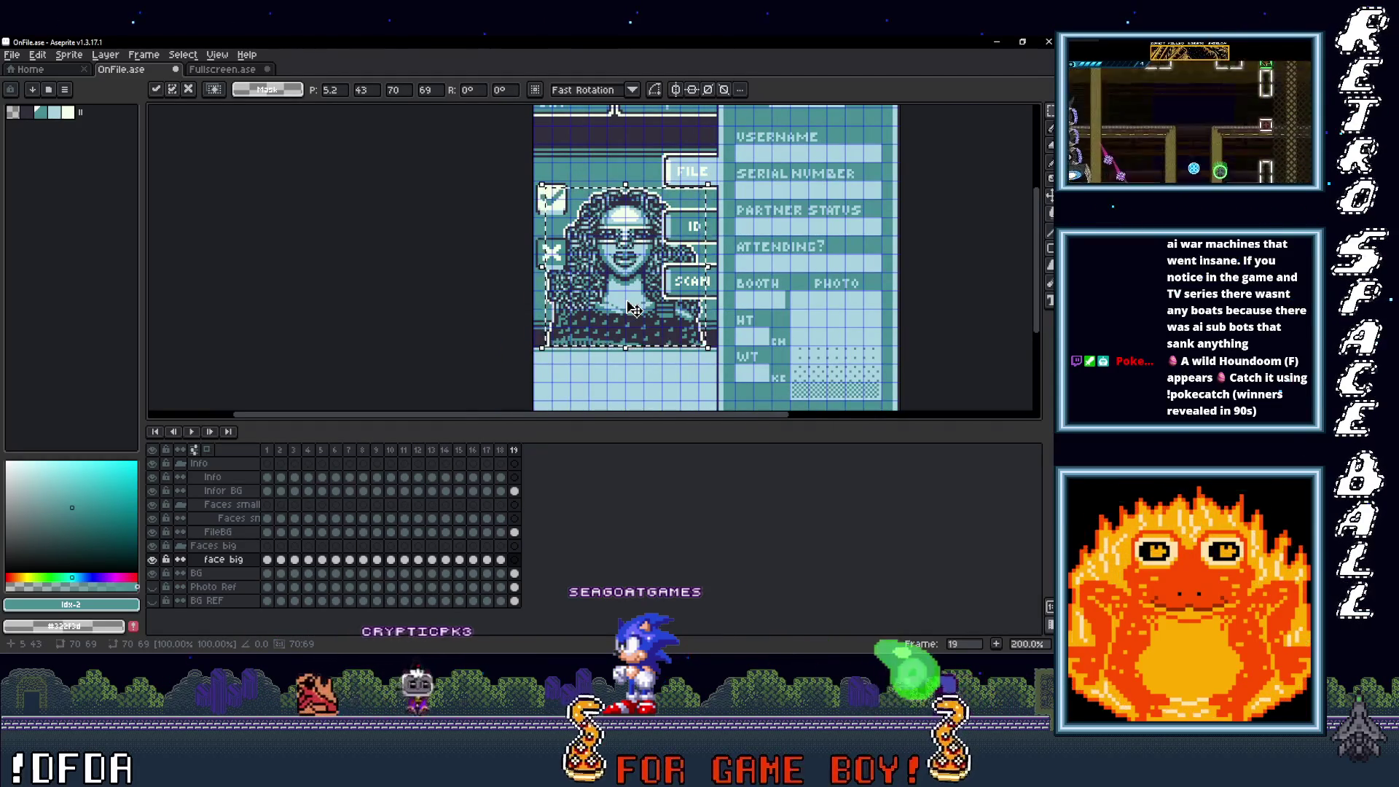
left_click_drag(619, 281, 597, 276)
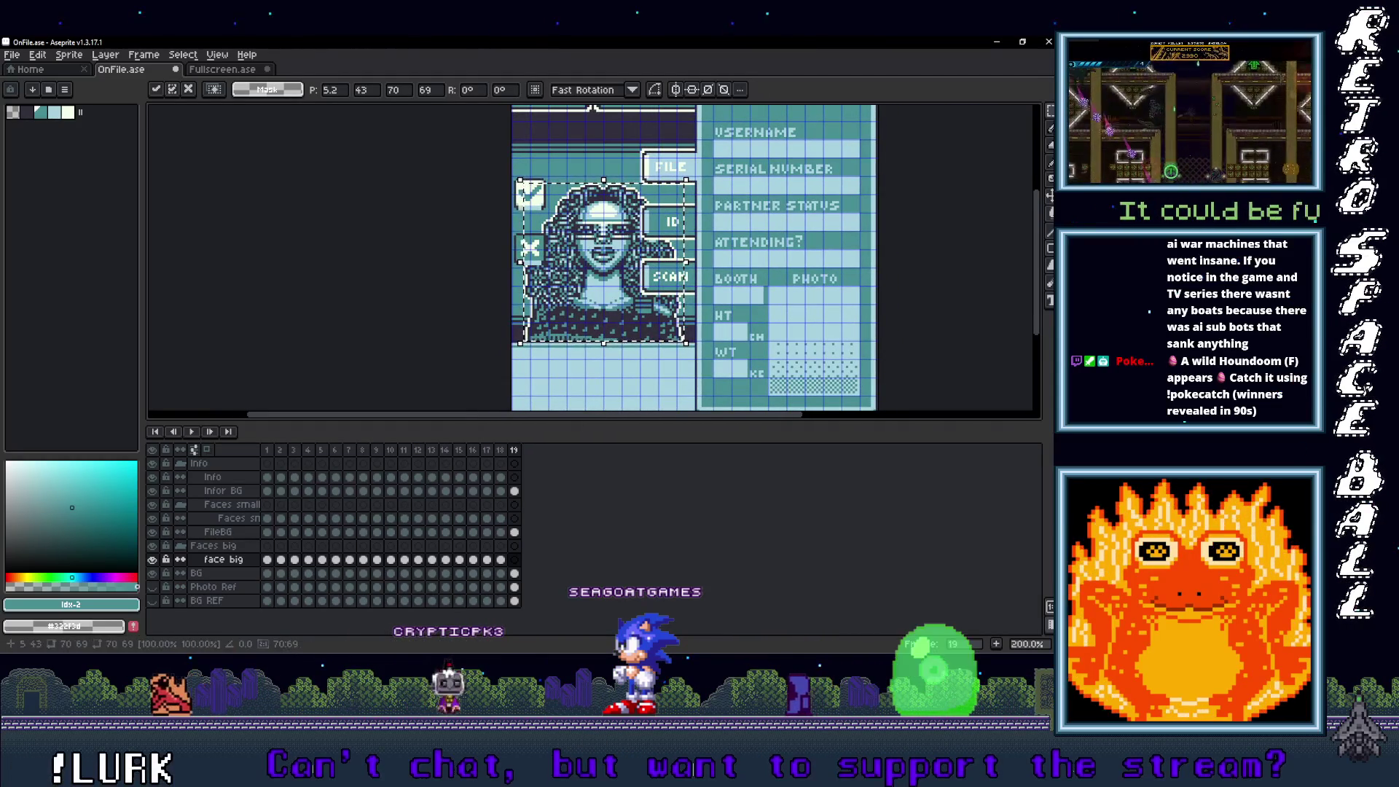
Step: Check the glasses-free face in Fullscreen.ase frame 21, then select OnFile's Faces sm cel
left_click(514, 518)
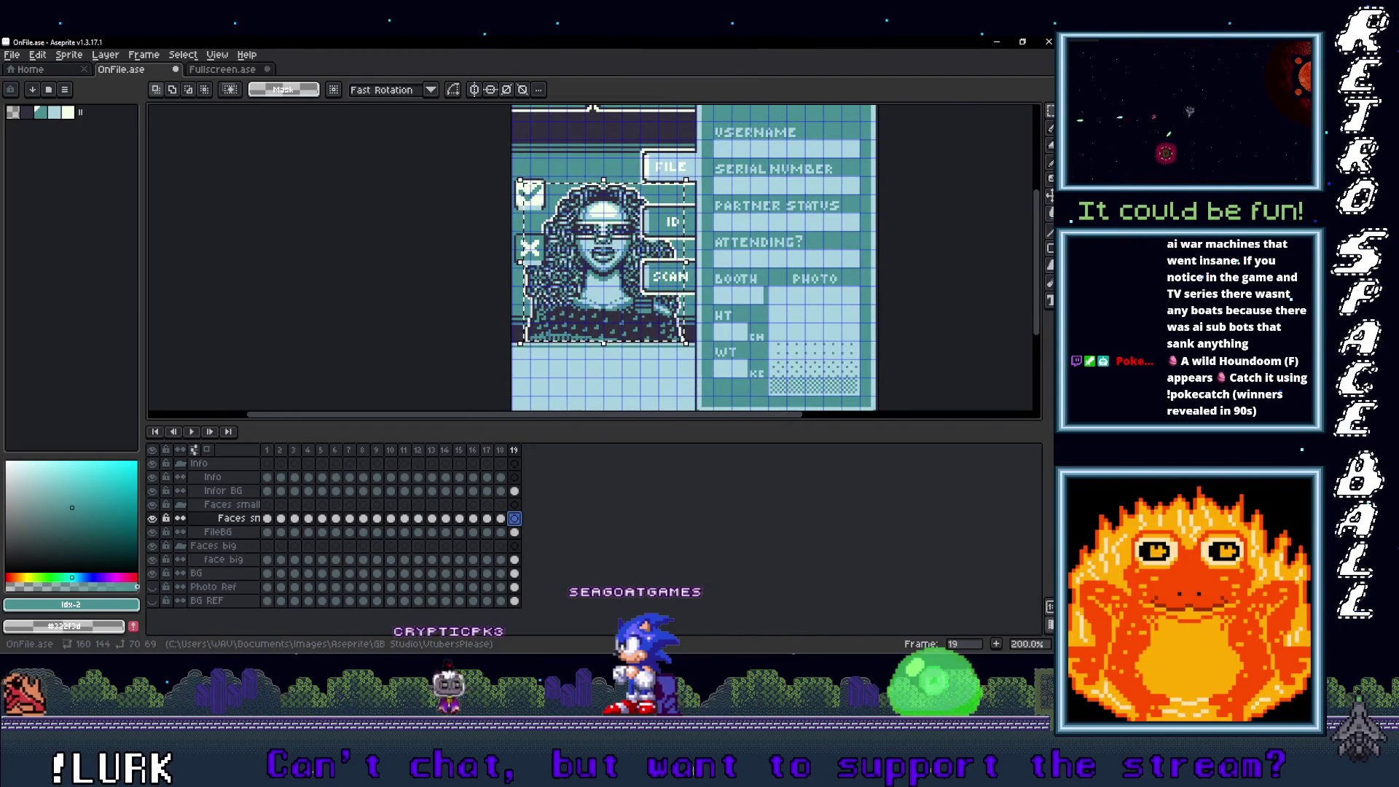
left_click(244, 70)
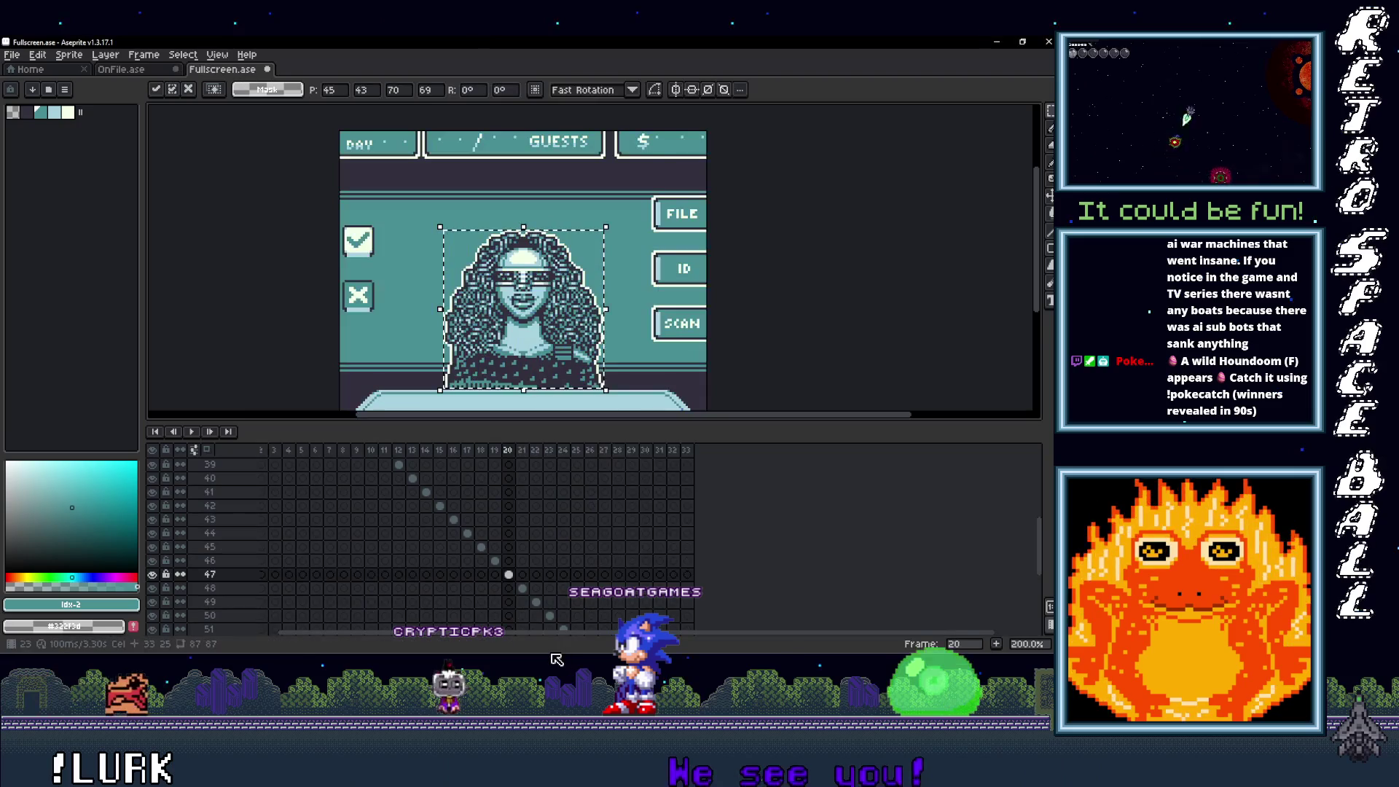
left_click(523, 589)
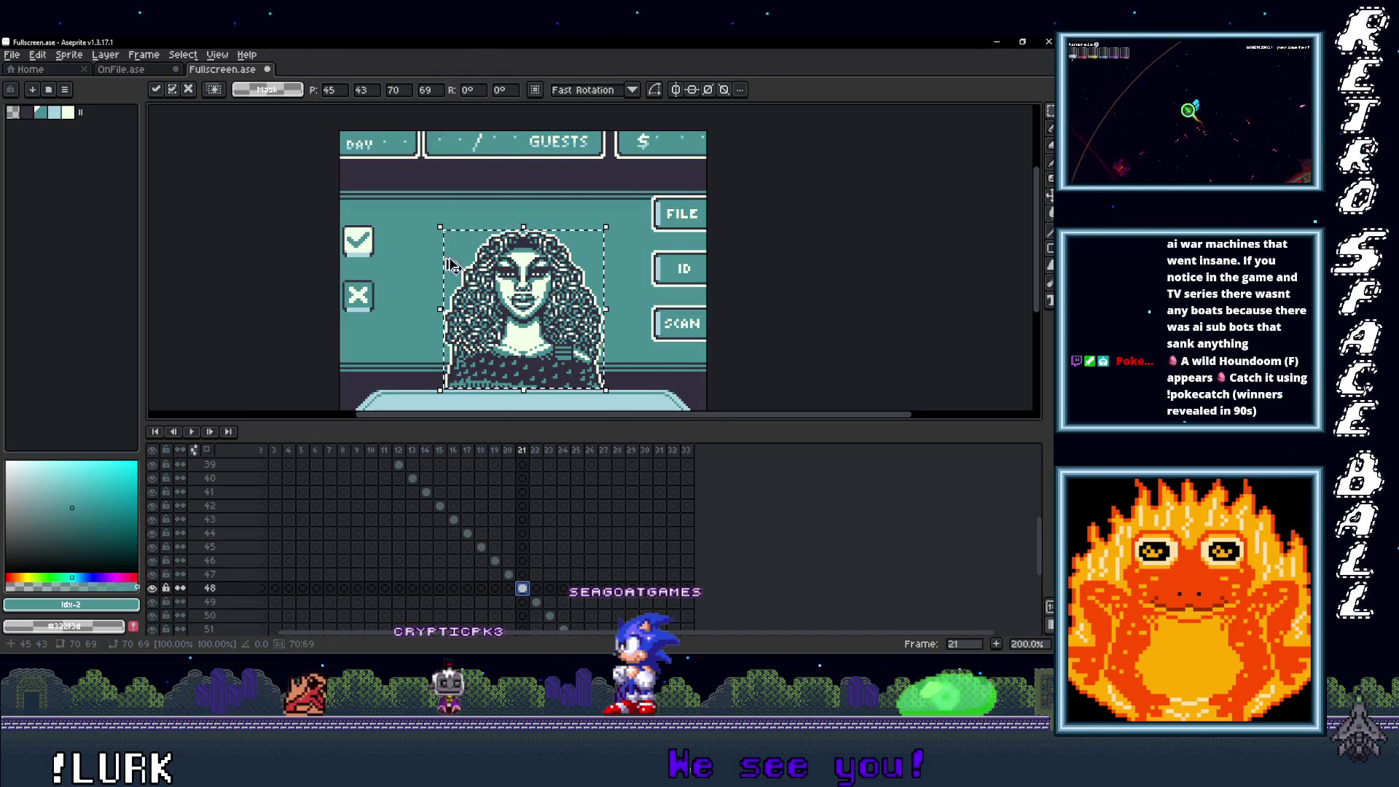
left_click(107, 70)
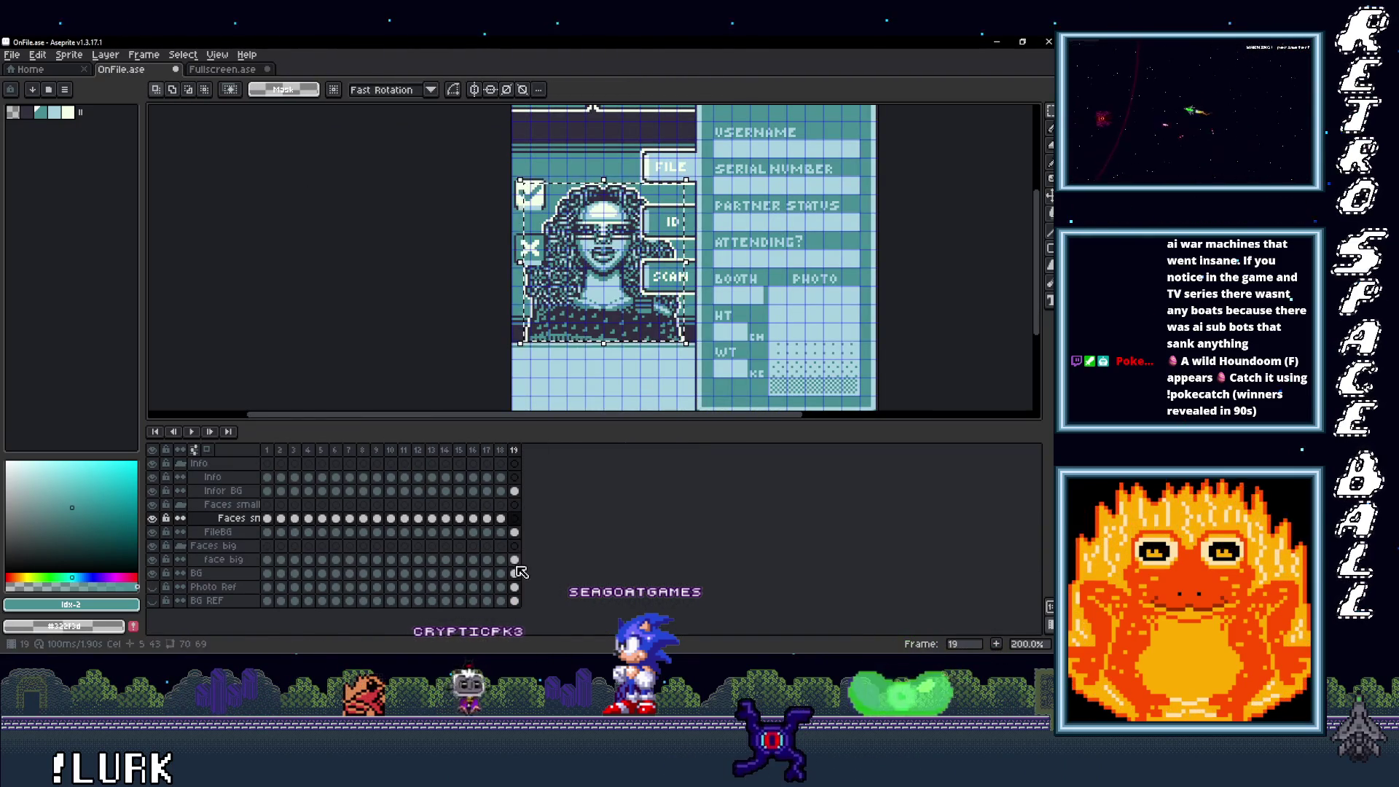
left_click(515, 518)
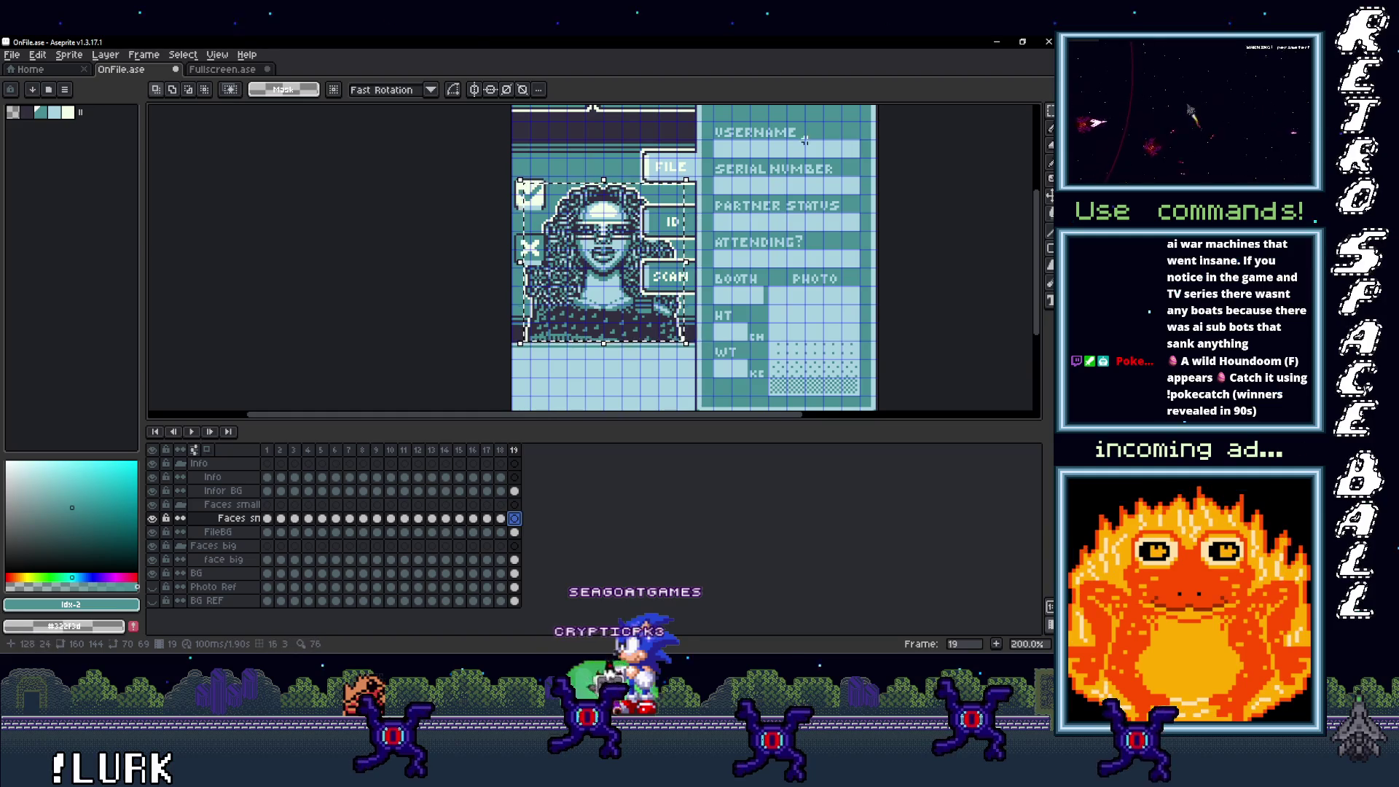
Step: Place a copy of the face over the PHOTO box, shifted two pixels left and one up
mouse_move(596, 272)
left_mouse_down()
mouse_move(718, 272)
mouse_move(810, 368)
mouse_move(661, 247)
mouse_move(717, 389)
mouse_move(760, 352)
mouse_move(736, 354)
left_mouse_up()
scroll(717, 390, "up", 1)
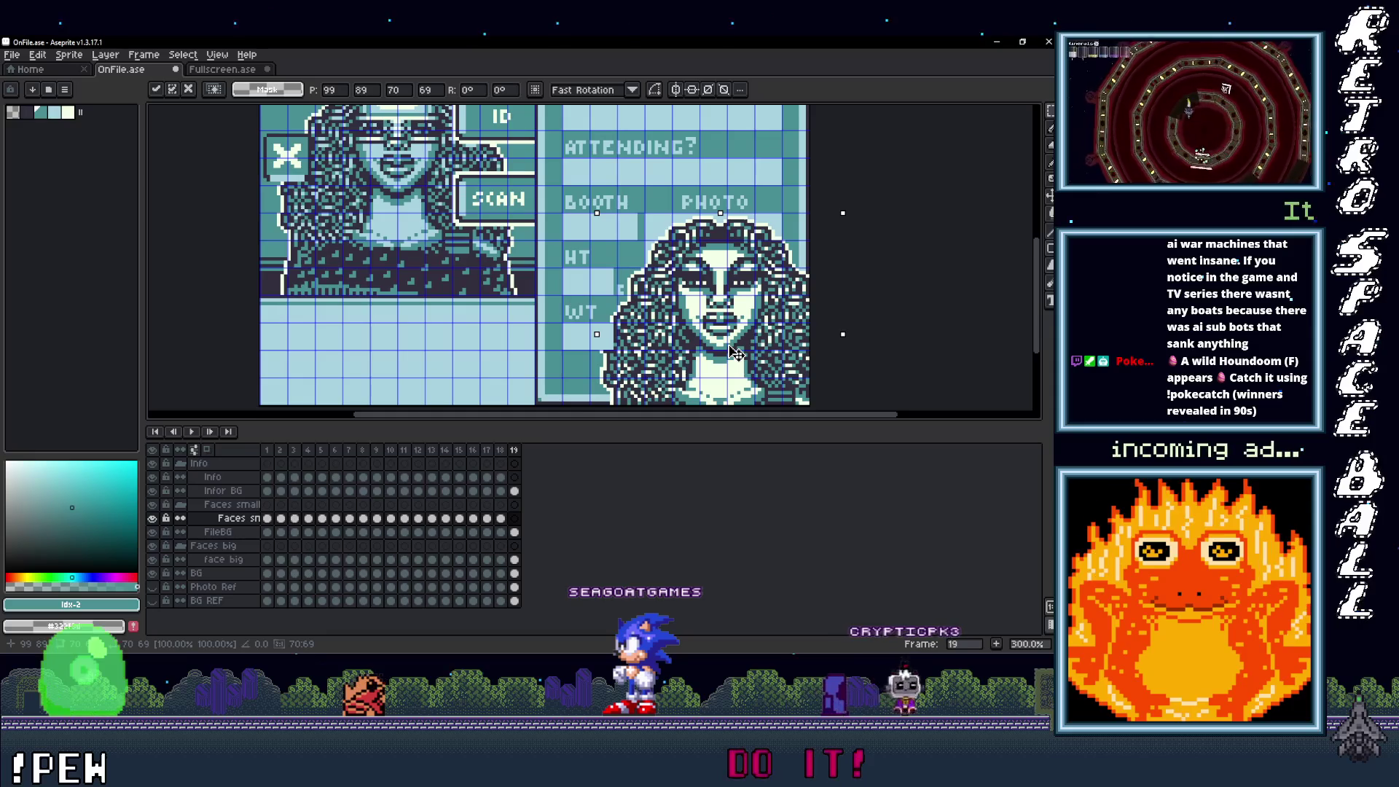
scroll(734, 353, "up", 2)
scroll(714, 321, "down", 1)
scroll(696, 290, "up", 1)
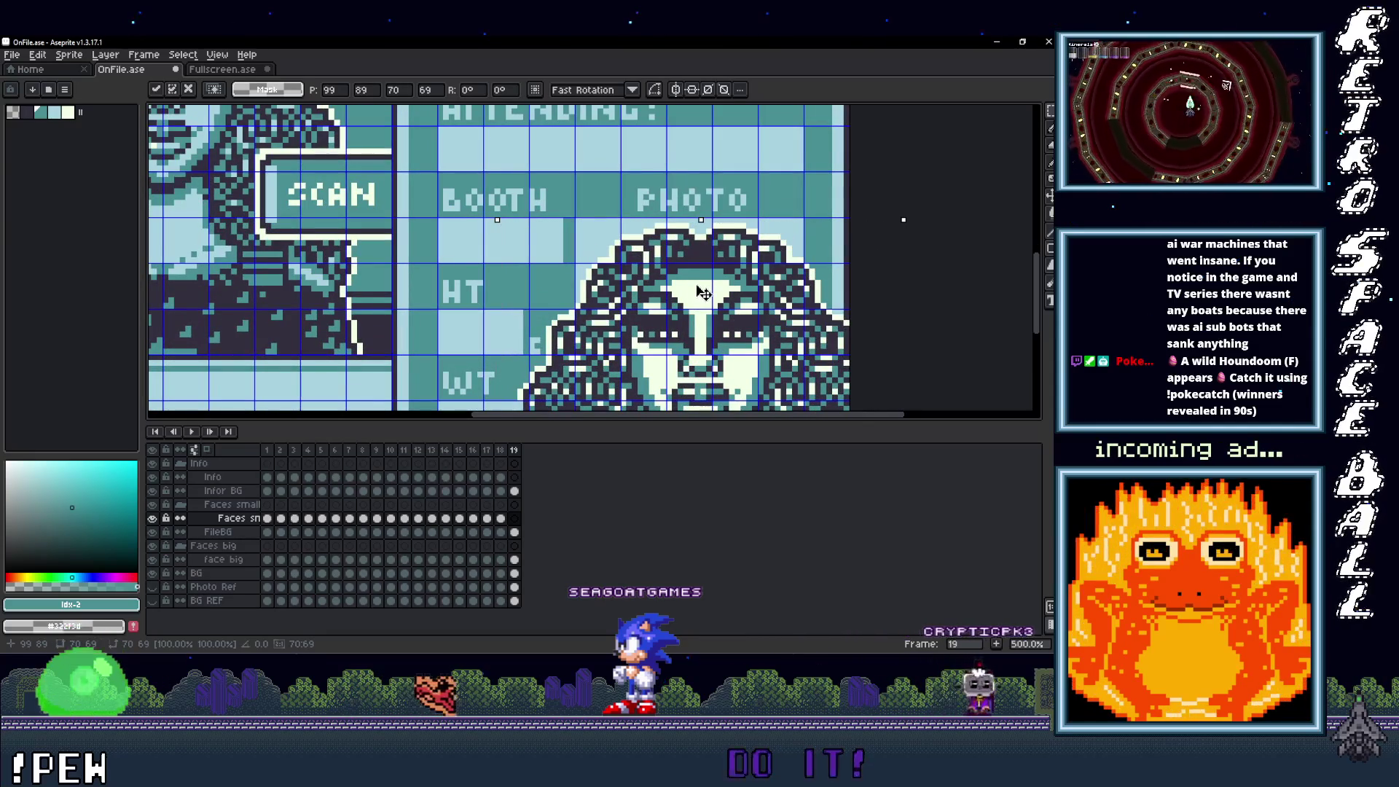
left_click_drag(701, 292, 692, 291)
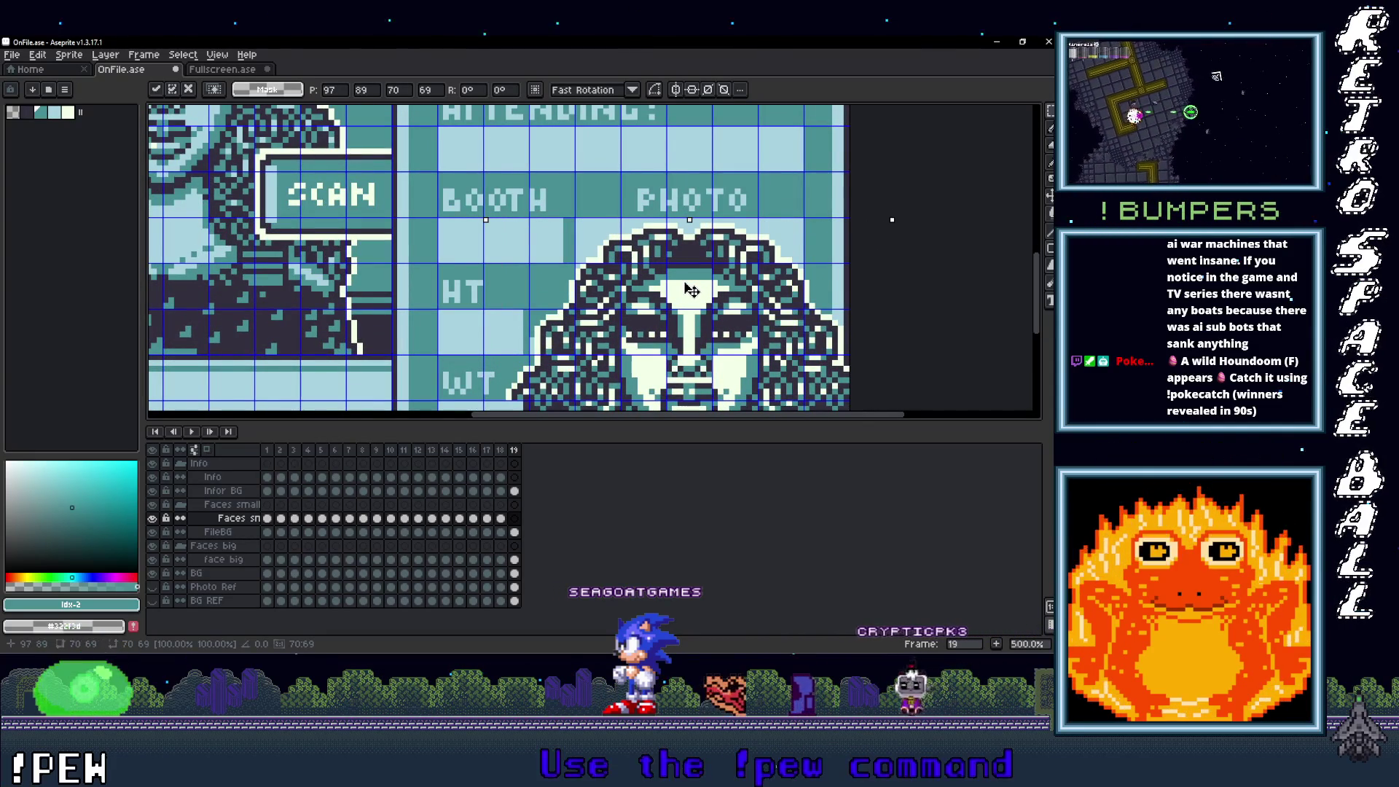
scroll(690, 289, "down", 3)
left_click(845, 355)
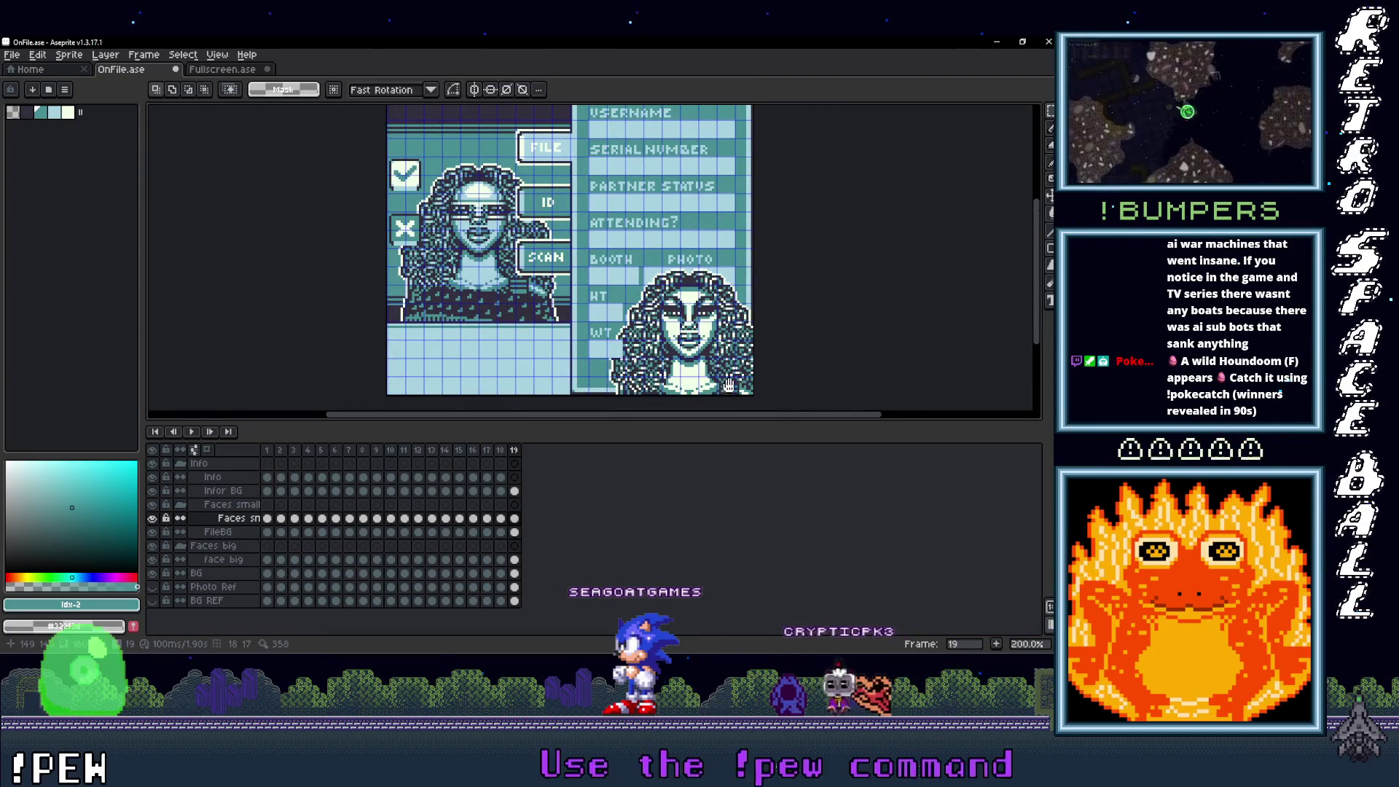
Step: Trim away the bust and the strip along the PHOTO box's right edge
scroll(676, 353, "up", 1)
scroll(537, 332, "up", 1)
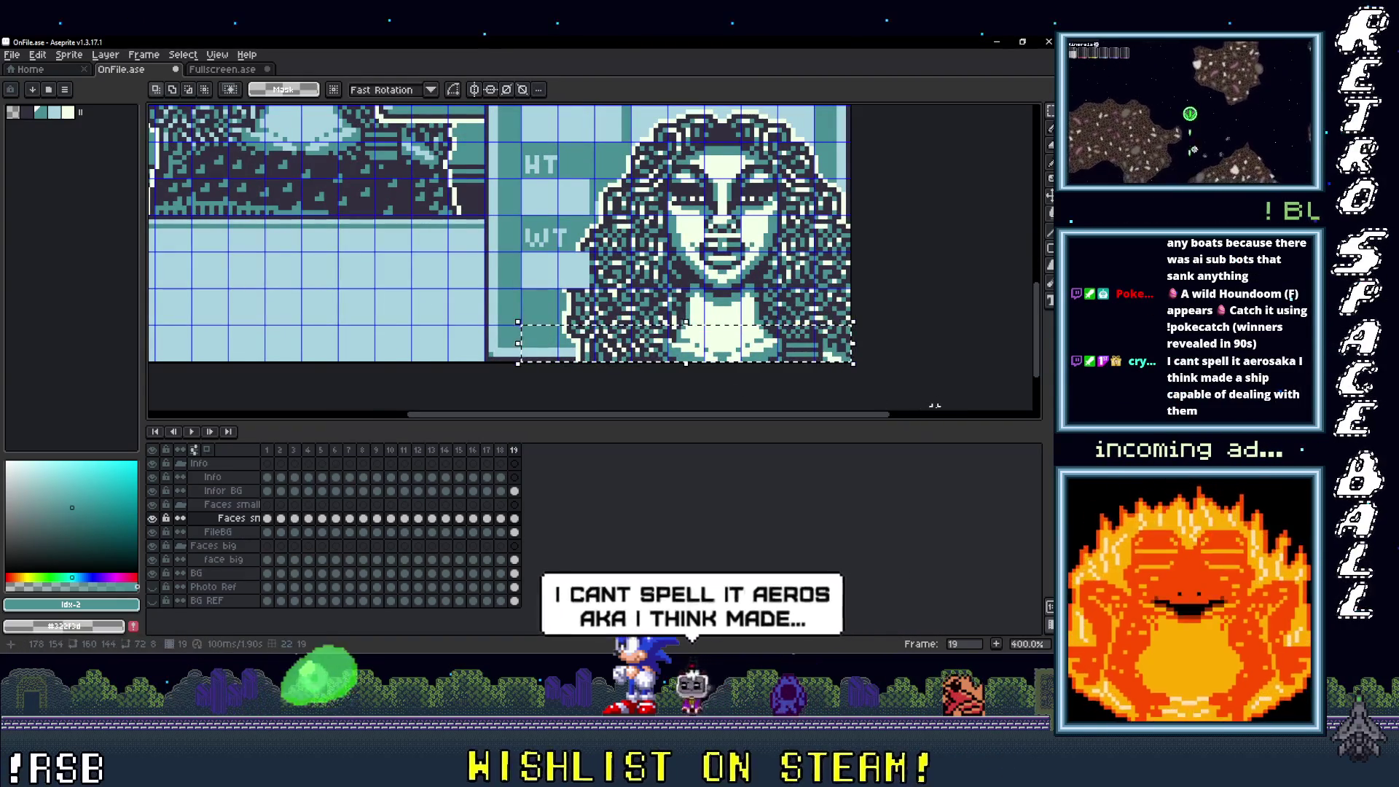
key("ctrl+z")
mouse_move(820, 107)
left_mouse_down()
mouse_move(776, 167)
mouse_move(808, 410)
left_mouse_up()
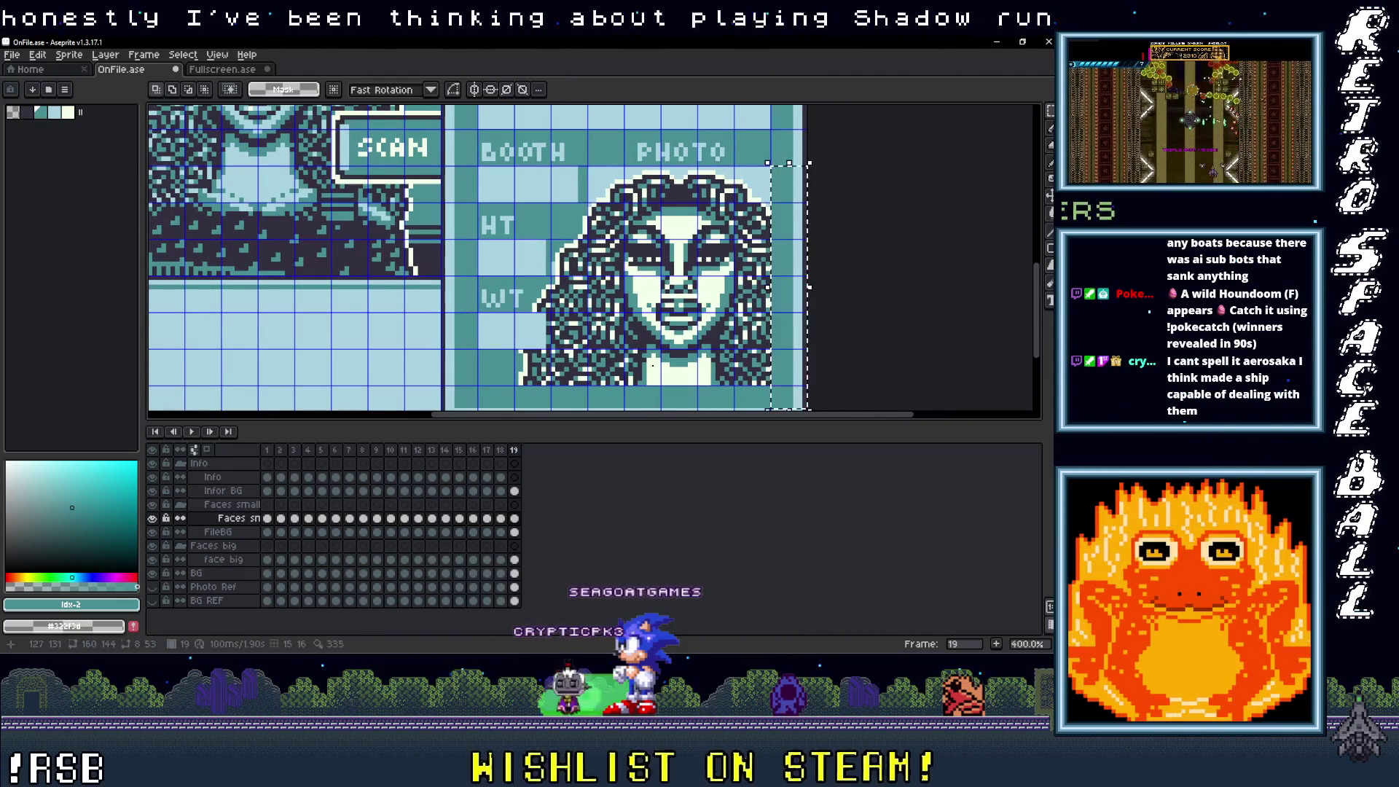
mouse_move(593, 401)
left_mouse_down()
mouse_move(633, 400)
mouse_move(563, 107)
mouse_move(532, 145)
left_mouse_up()
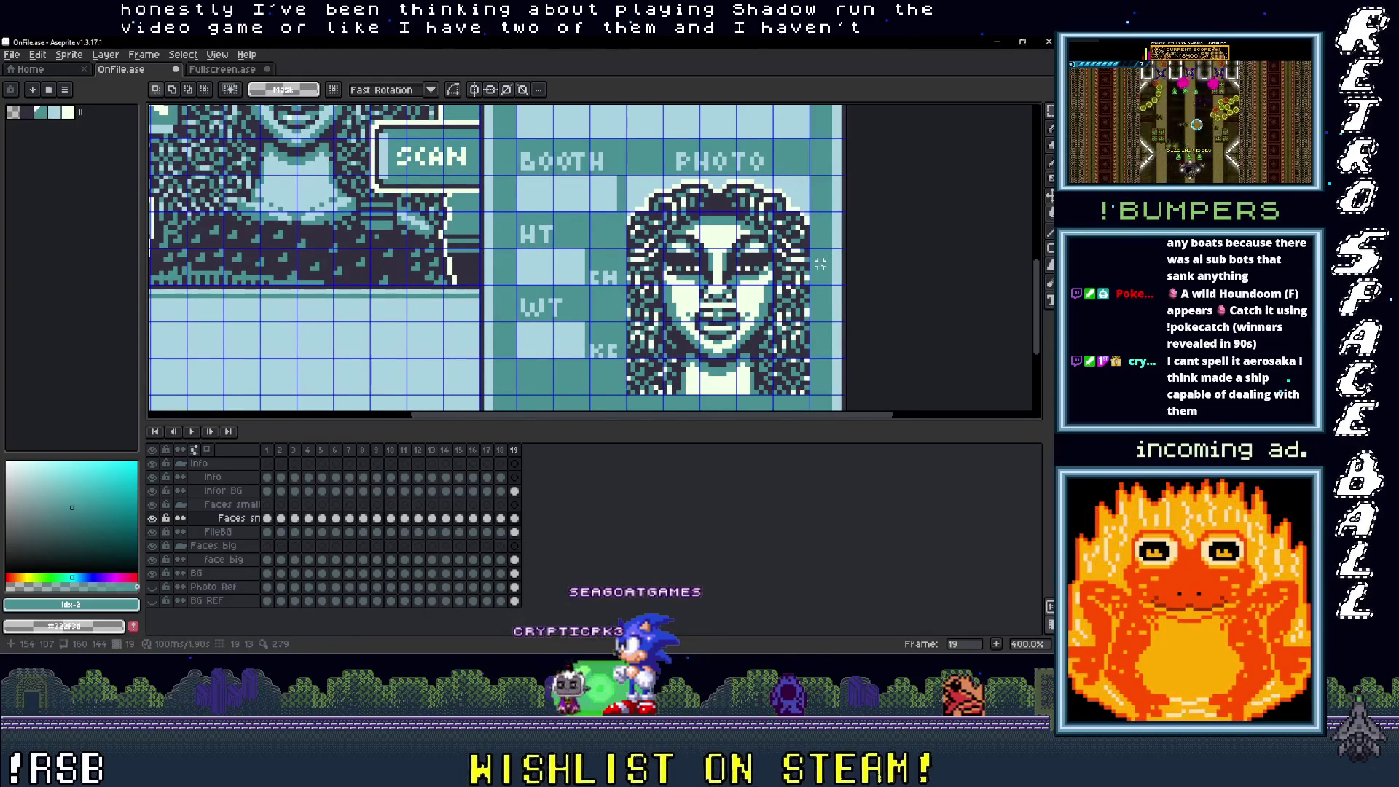
left_click_drag(820, 264, 831, 251)
Step: Draw a light blue line down the small portrait's right side
left_click(813, 173)
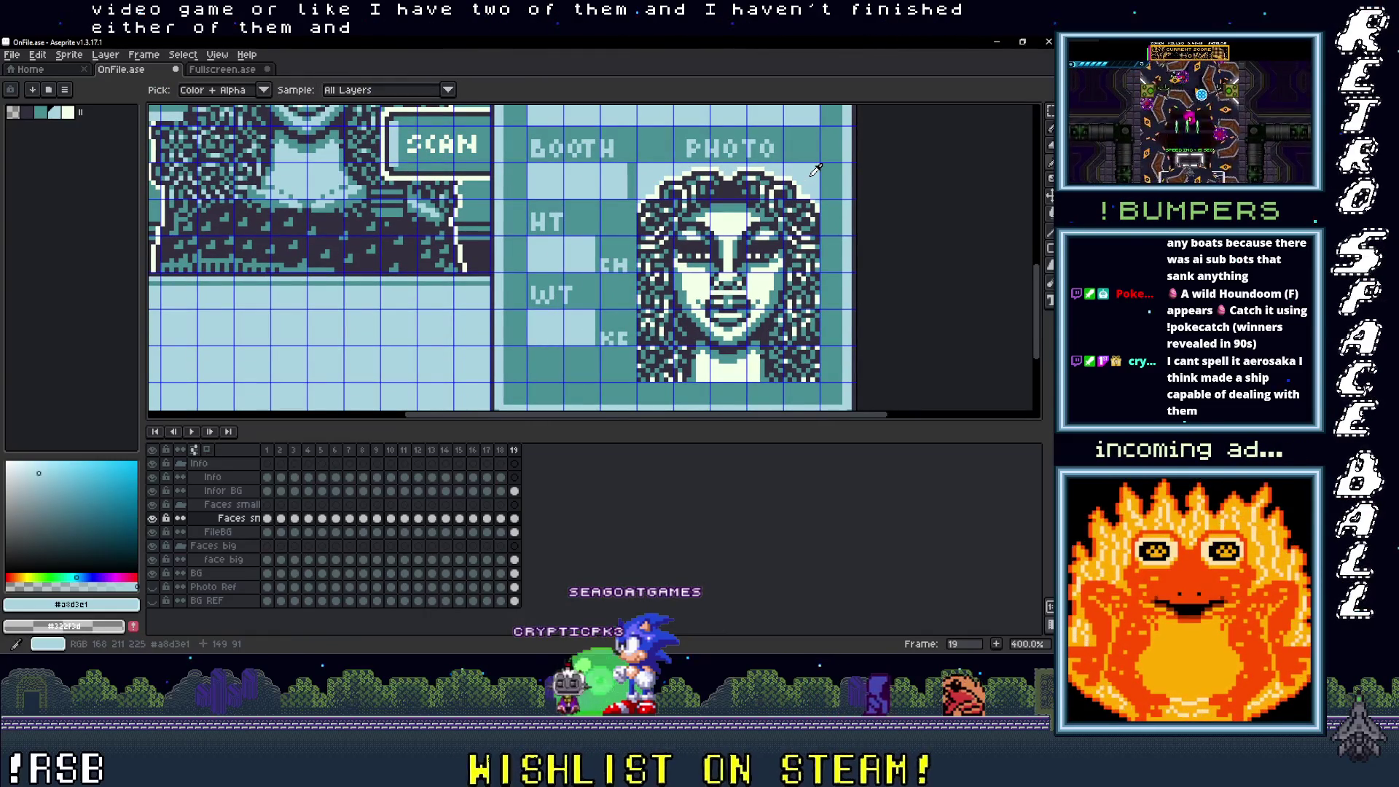
scroll(809, 176, "up", 1)
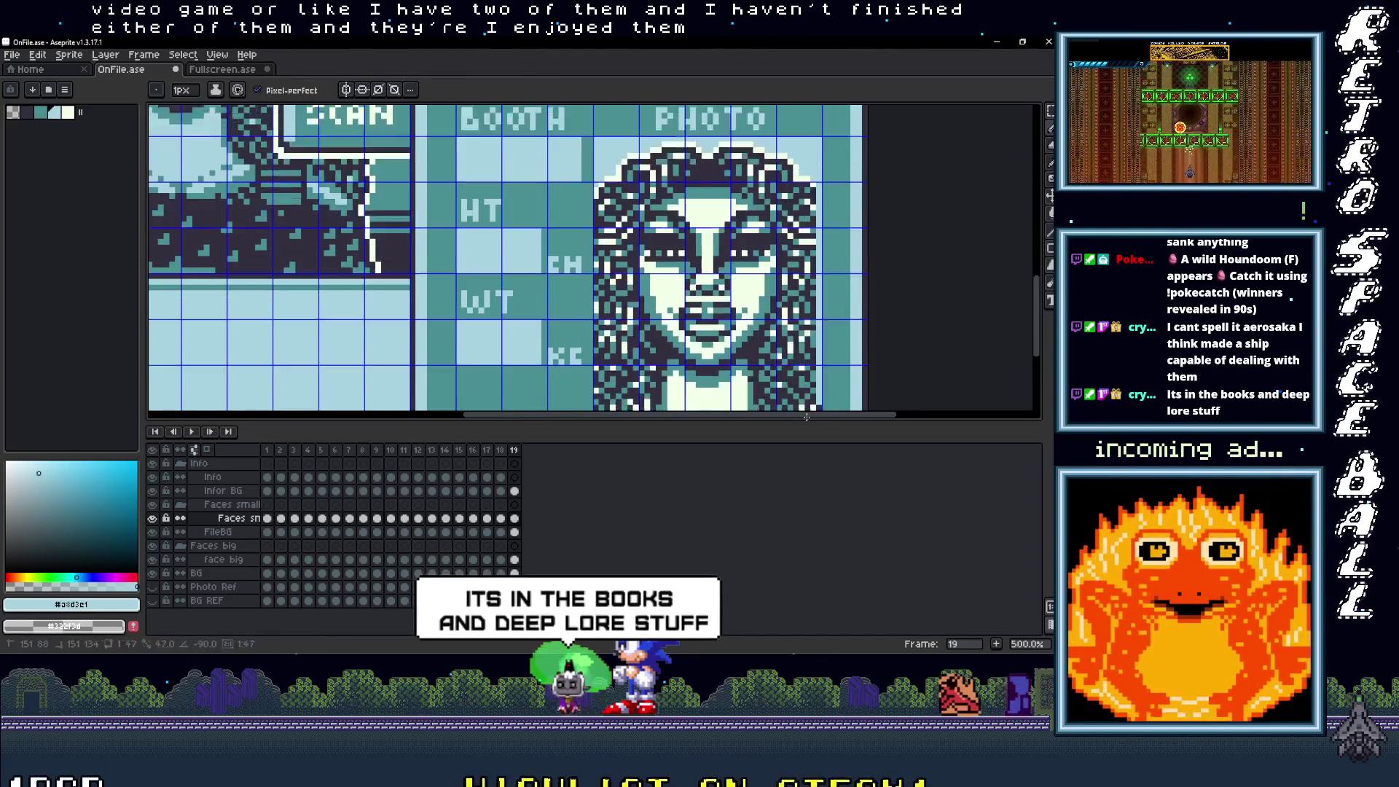
scroll(819, 290, "down", 2)
left_click_drag(819, 290, 822, 331)
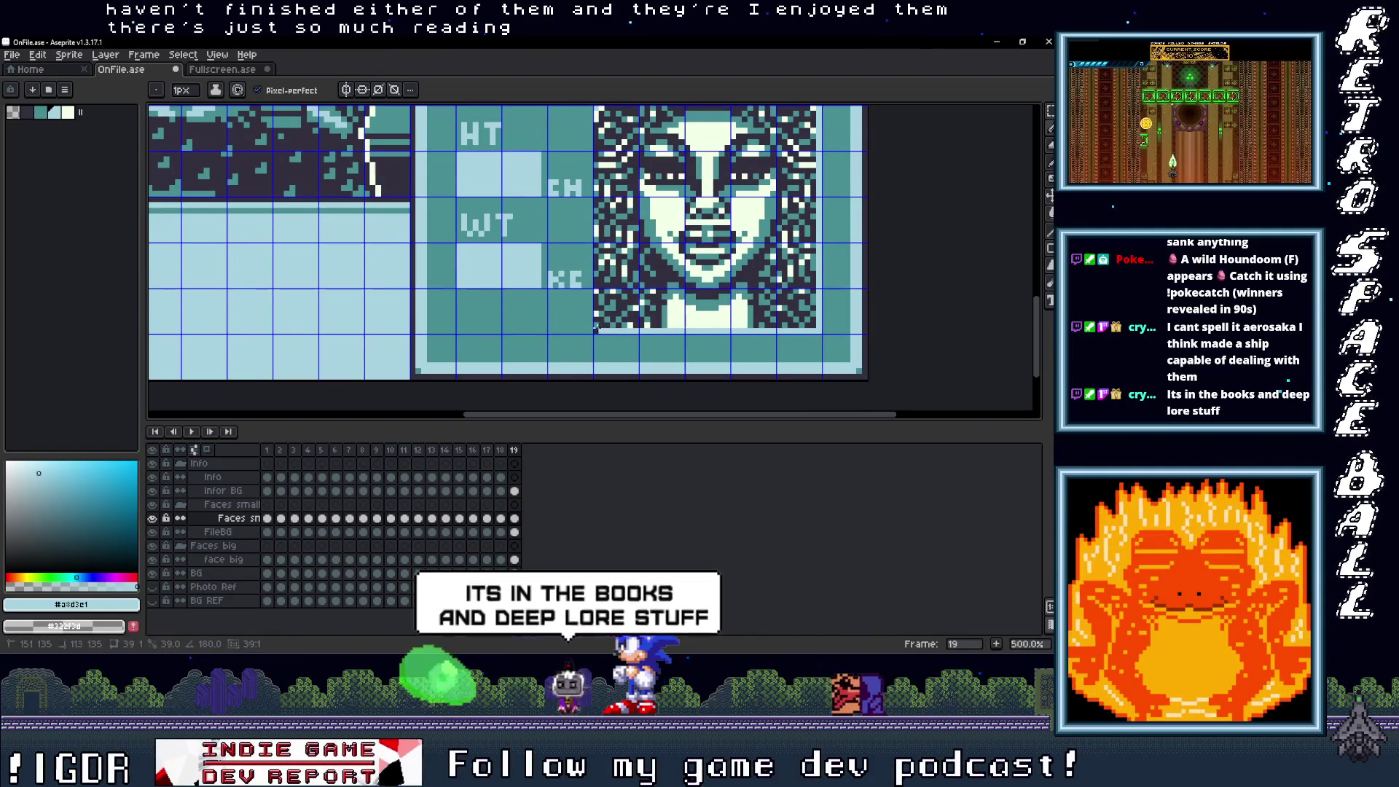
left_click_drag(596, 117, 609, 327)
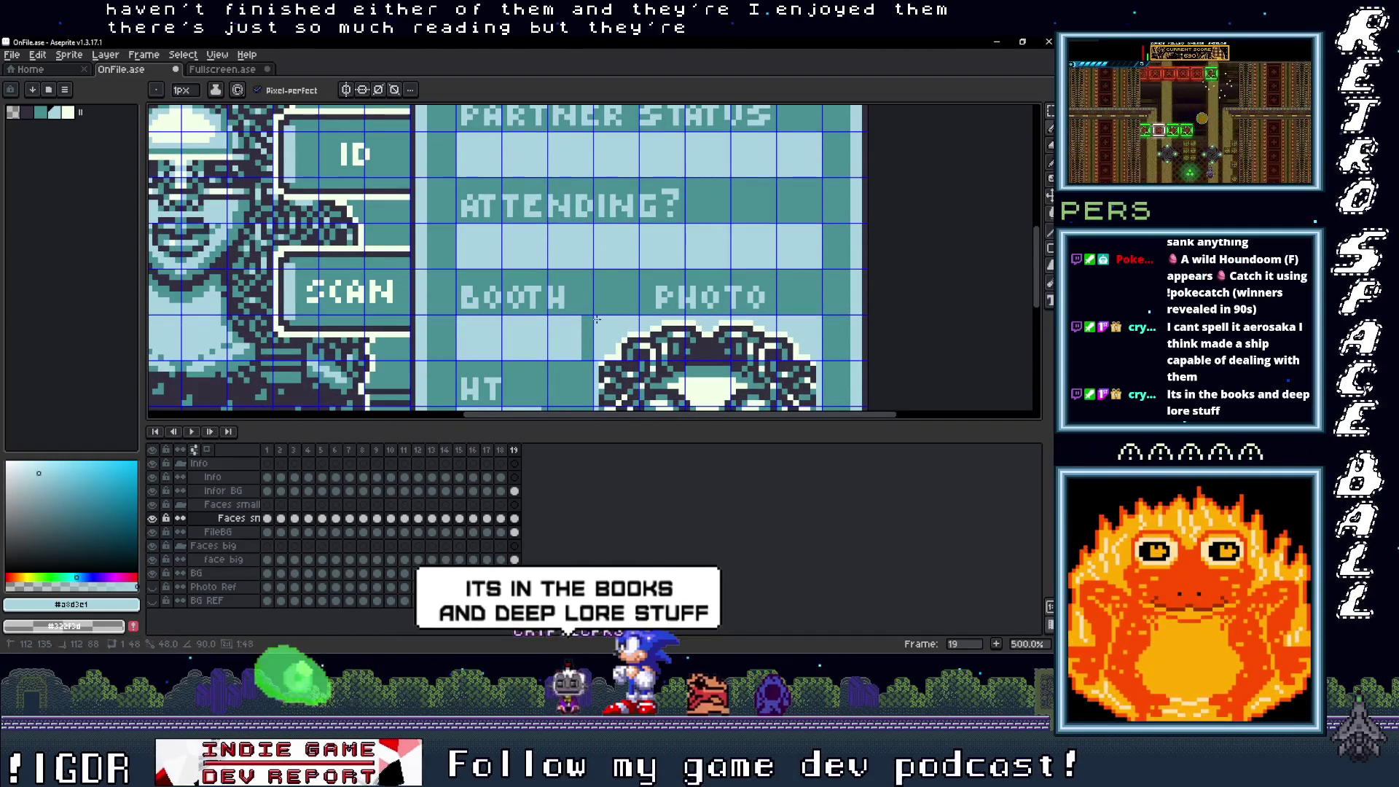
scroll(818, 315, "down", 4)
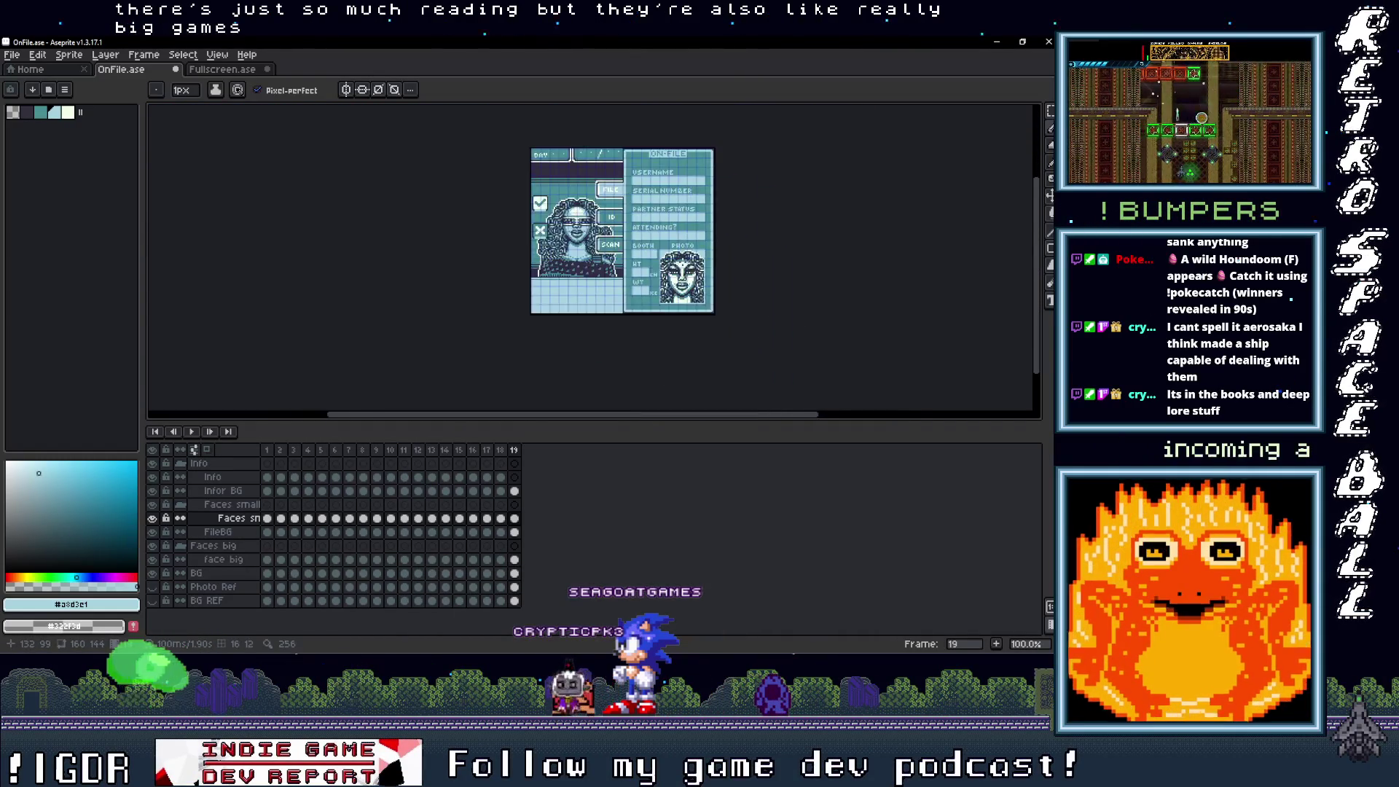
scroll(685, 274, "up", 3)
scroll(685, 274, "down", 1)
scroll(696, 341, "up", 1)
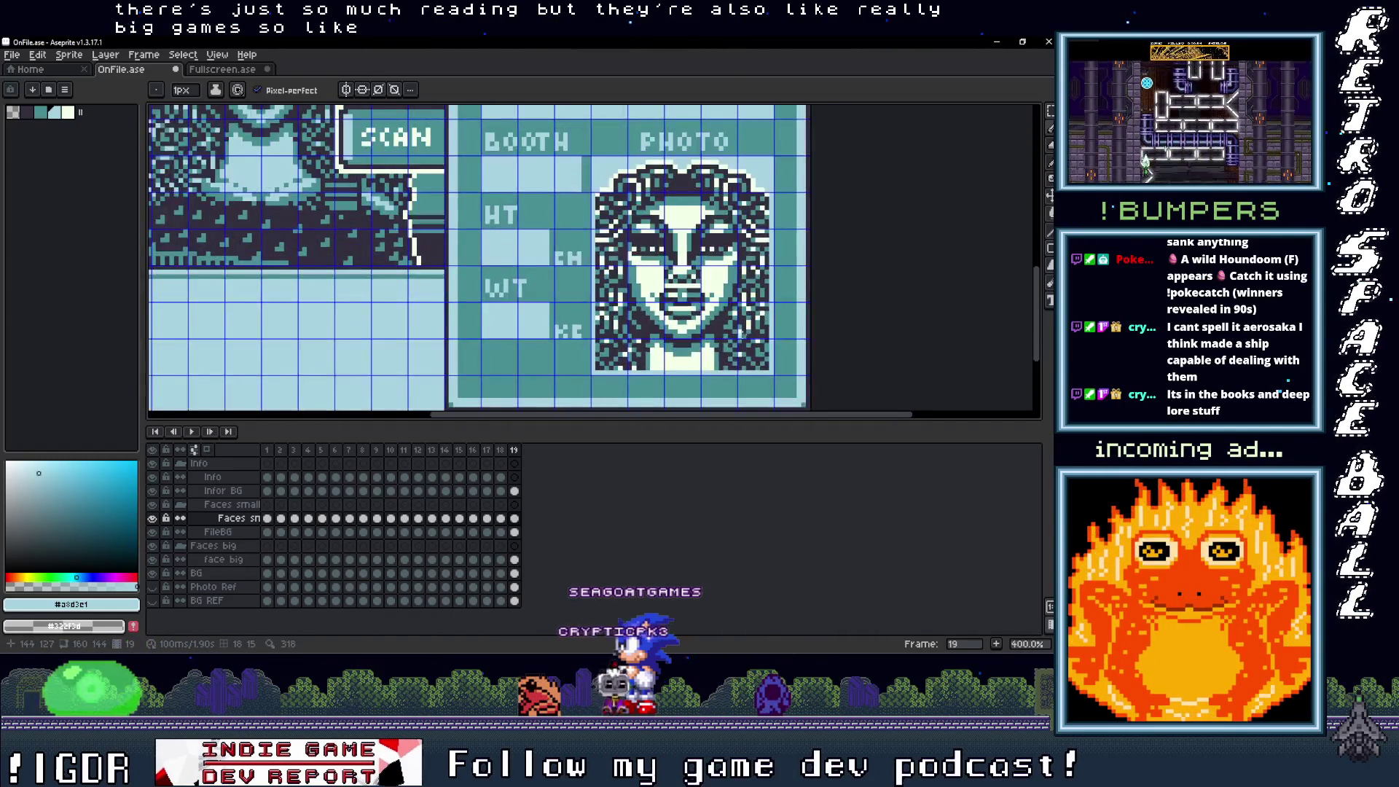
Step: Refill the small portrait's face pixels with the card's light blue and dark teal
key("i")
scroll(736, 375, "up", 2)
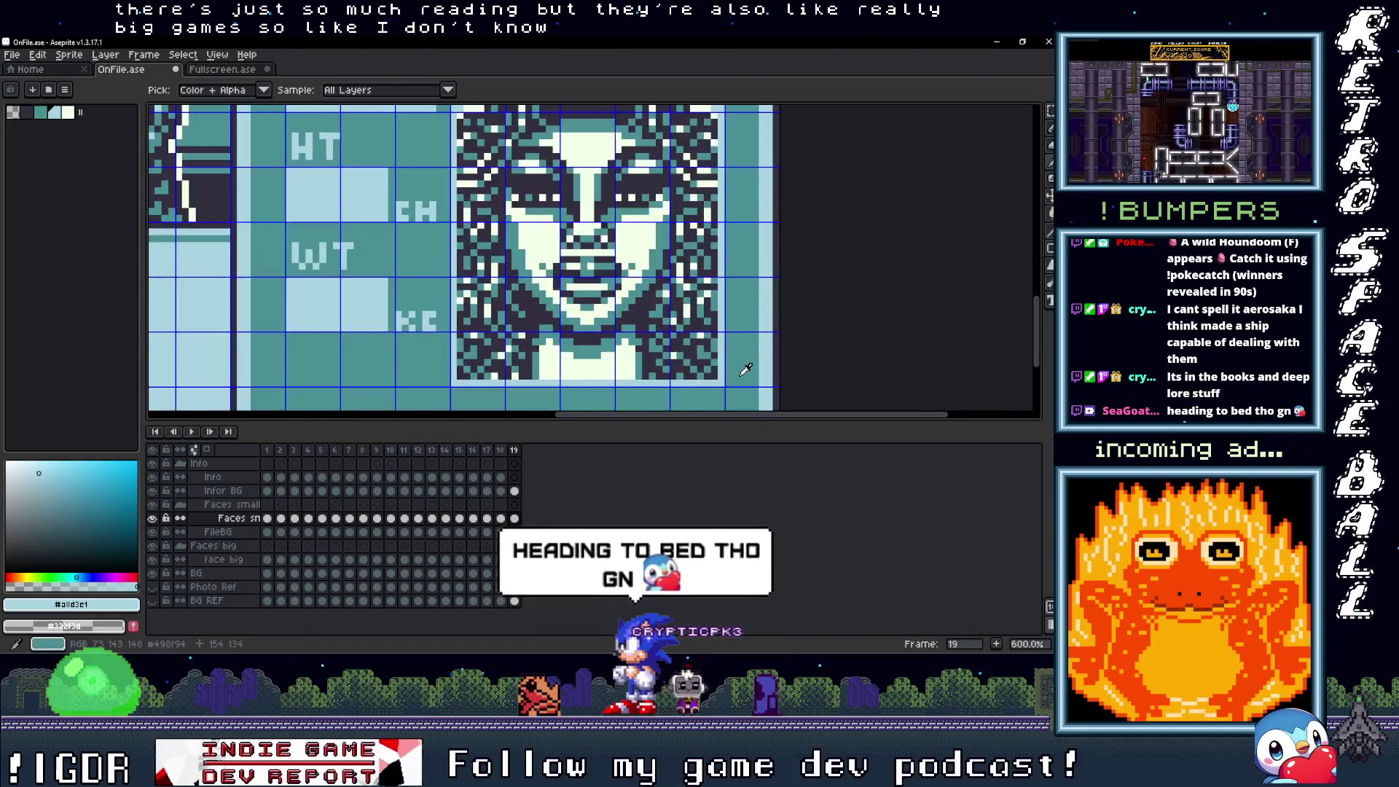
left_click(733, 366)
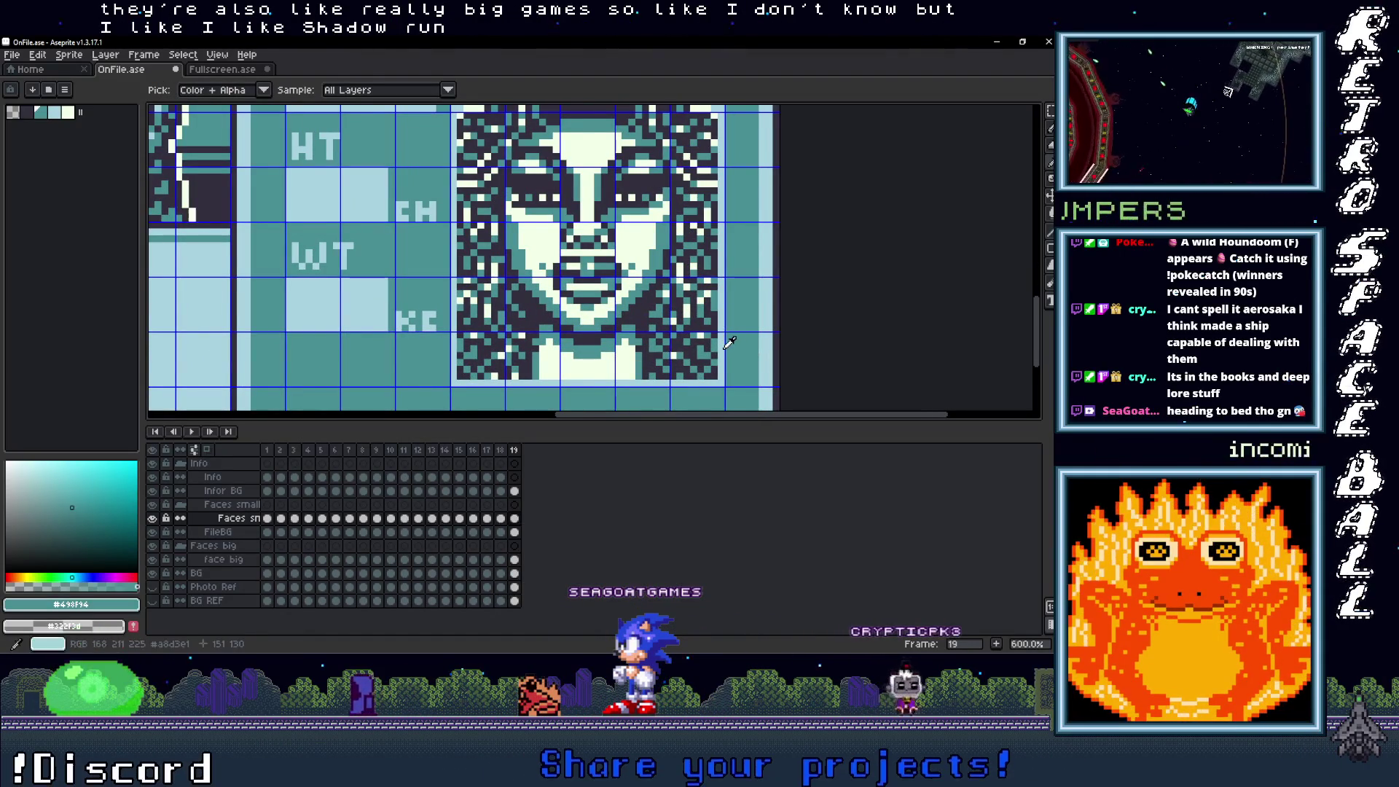
left_click(669, 351)
key("g")
left_click(630, 359)
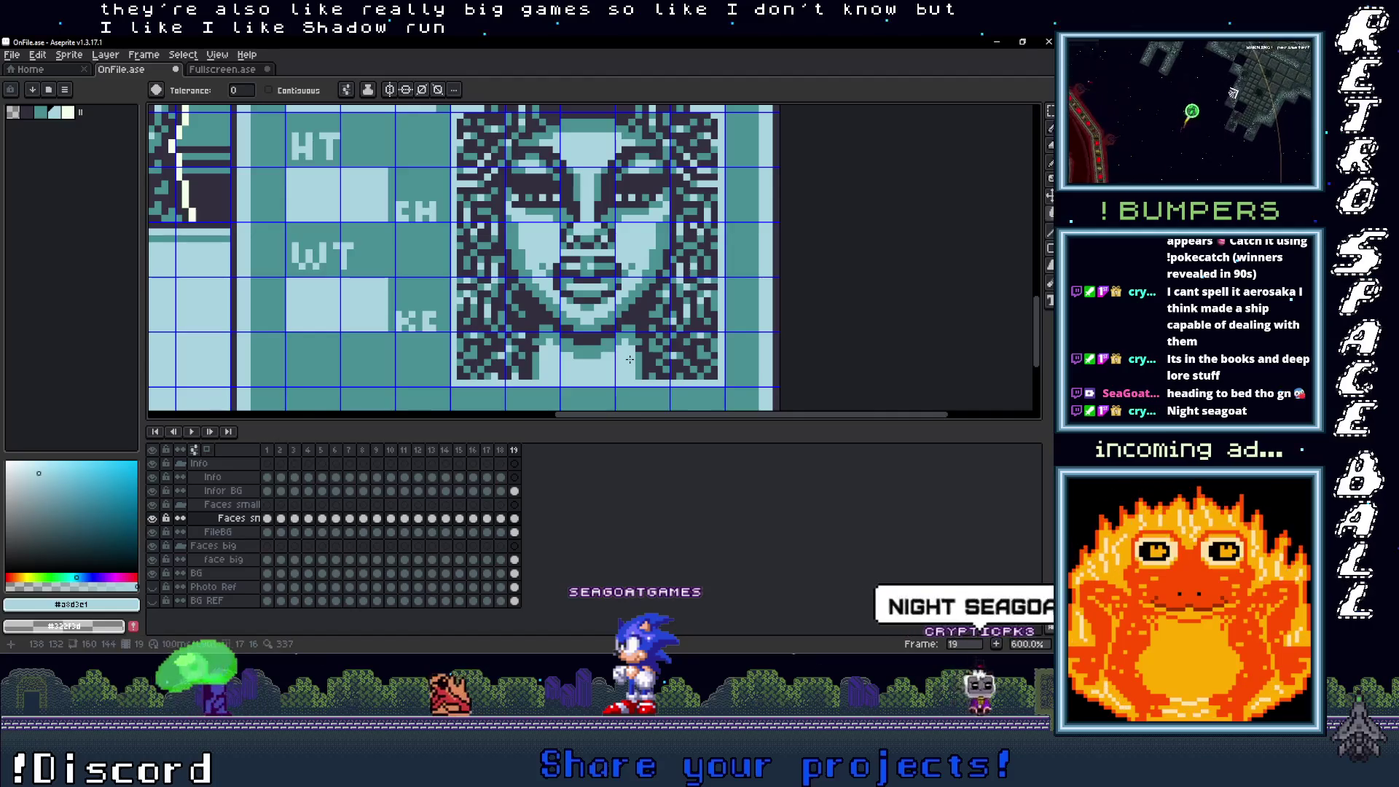
scroll(641, 354, "down", 3)
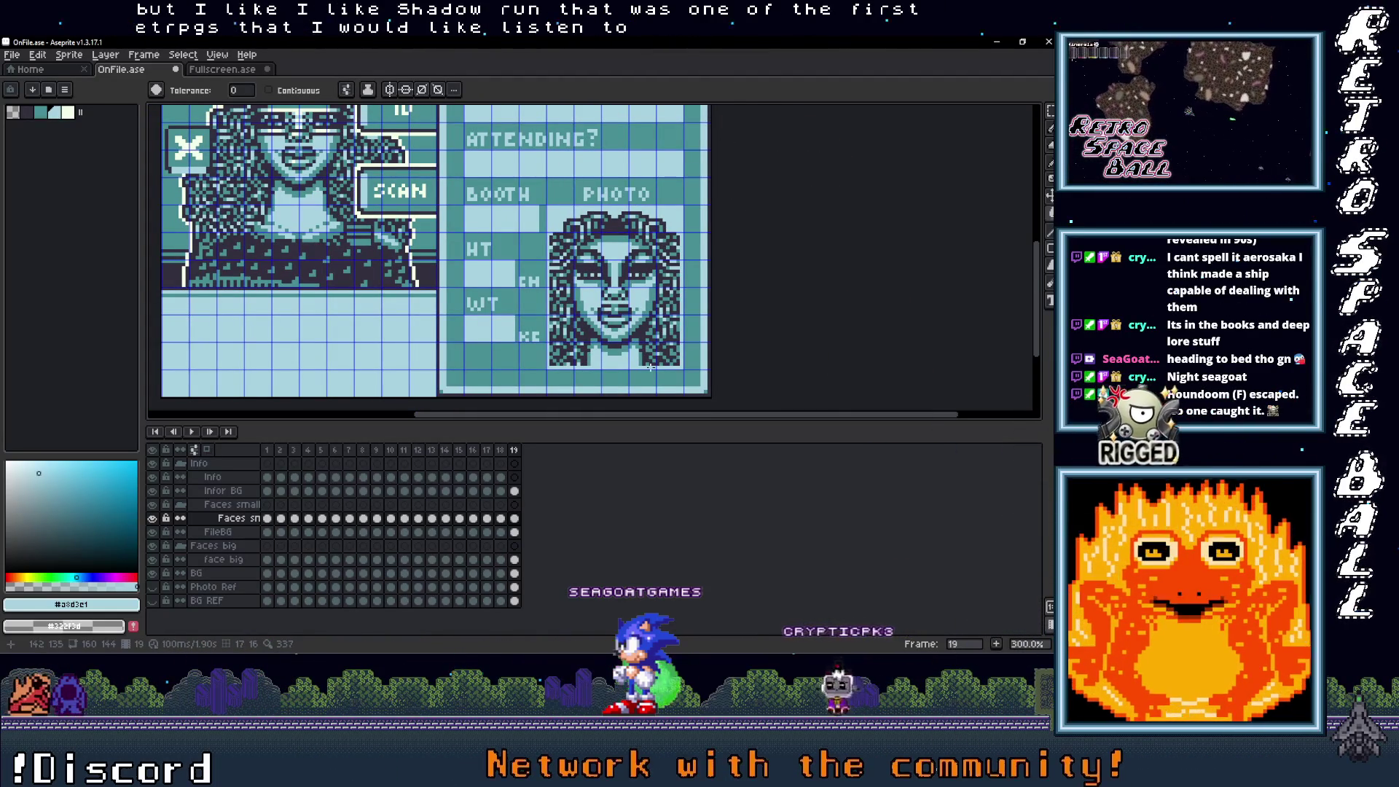
scroll(640, 330, "up", 2)
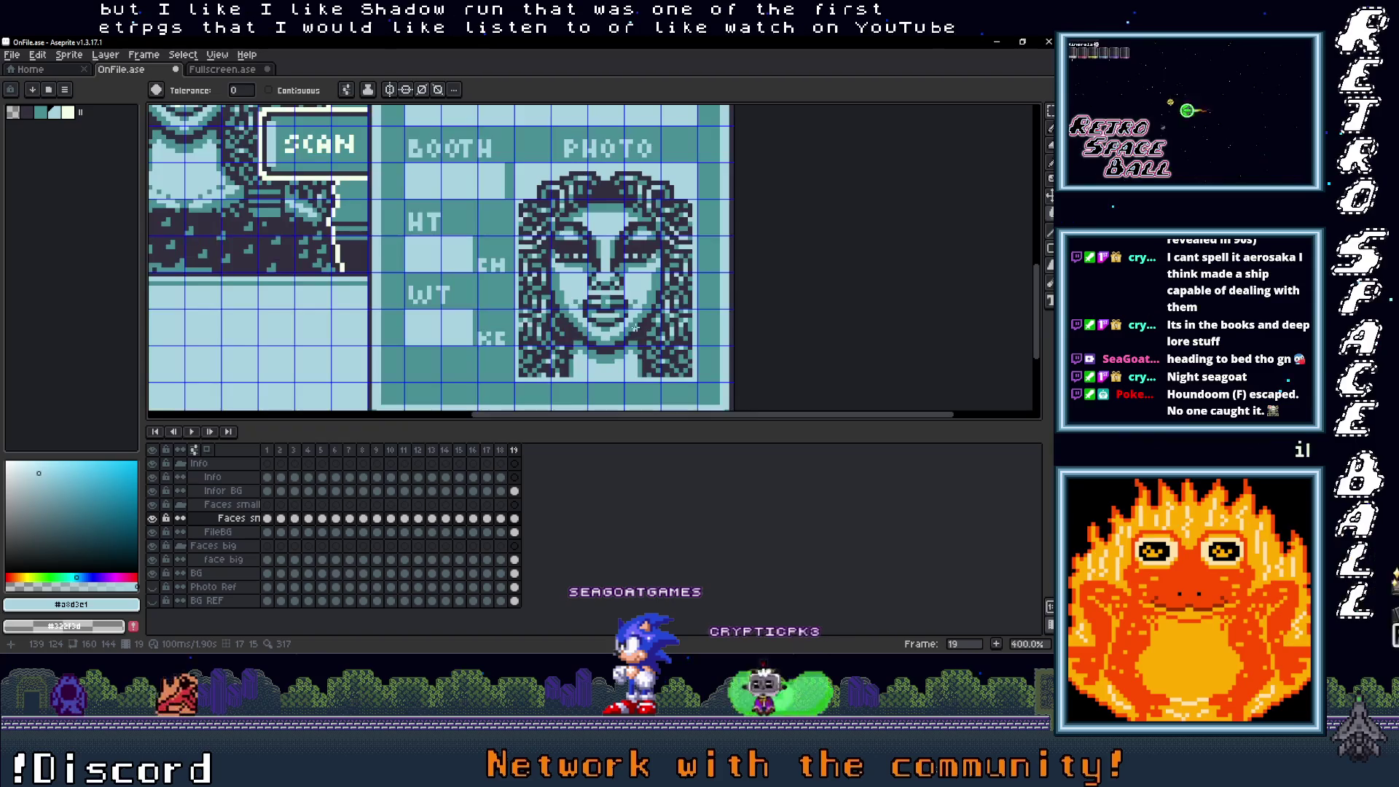
key("i")
left_click(646, 302)
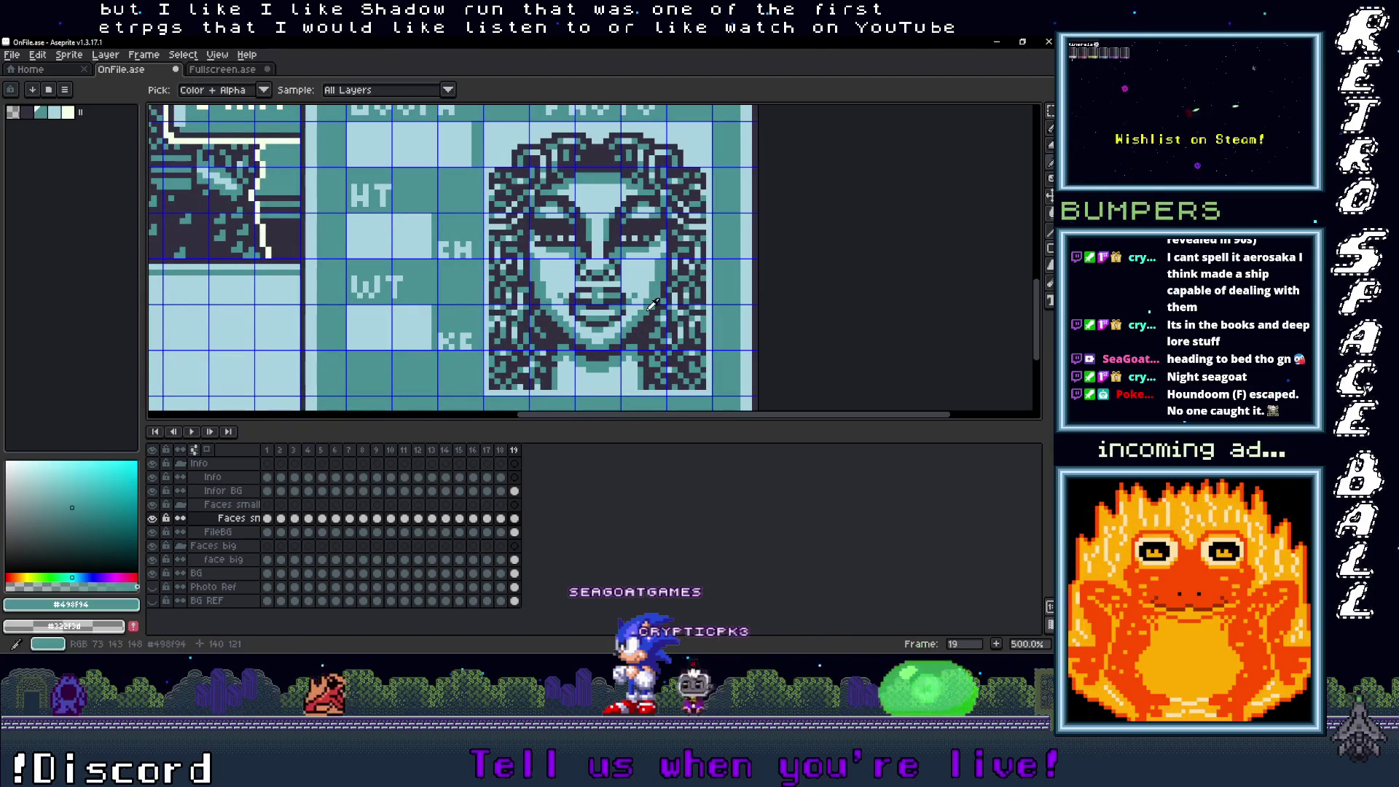
key("g")
left_click(647, 302)
scroll(681, 330, "down", 3)
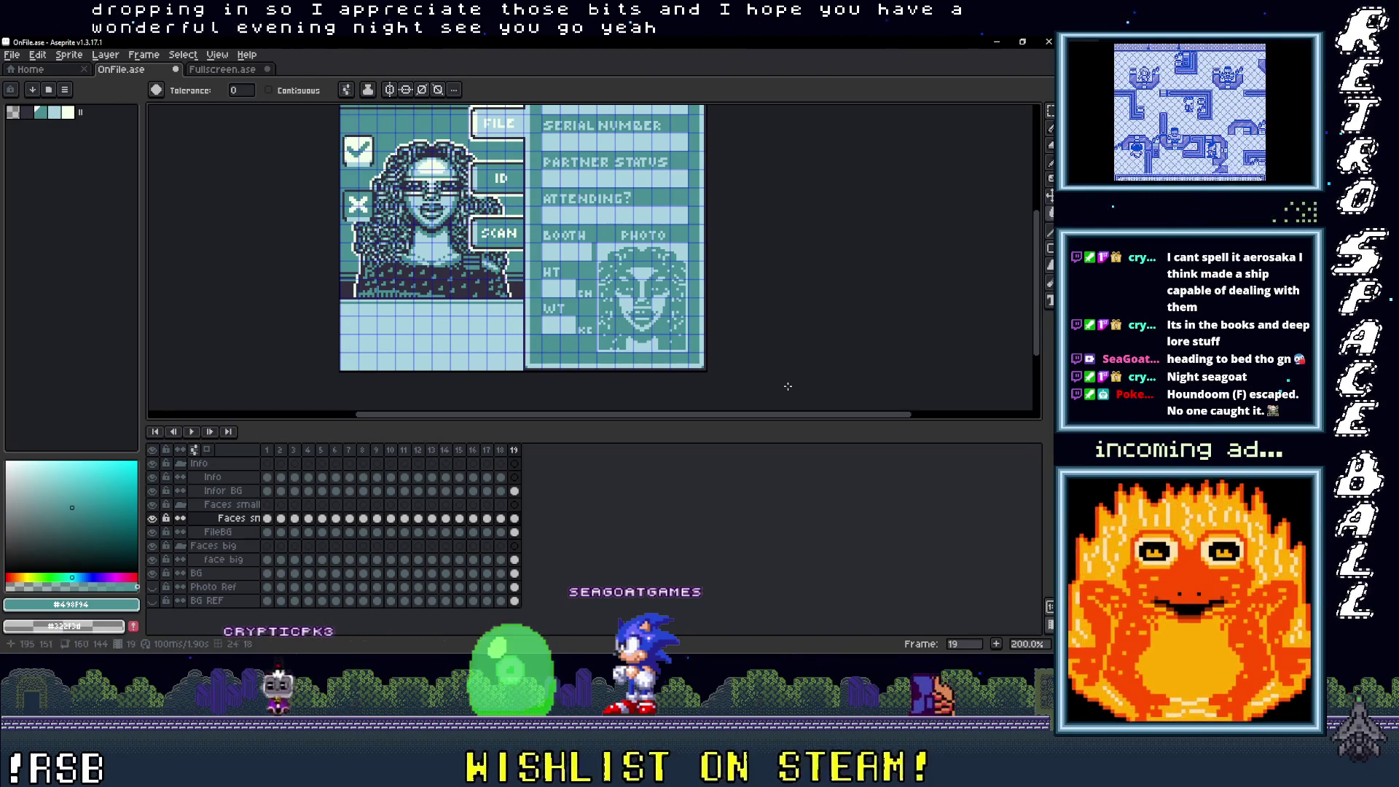
Step: Check the Faces sn and face big layers at frame 19, then make the Info layer active
scroll(604, 139, "down", 2)
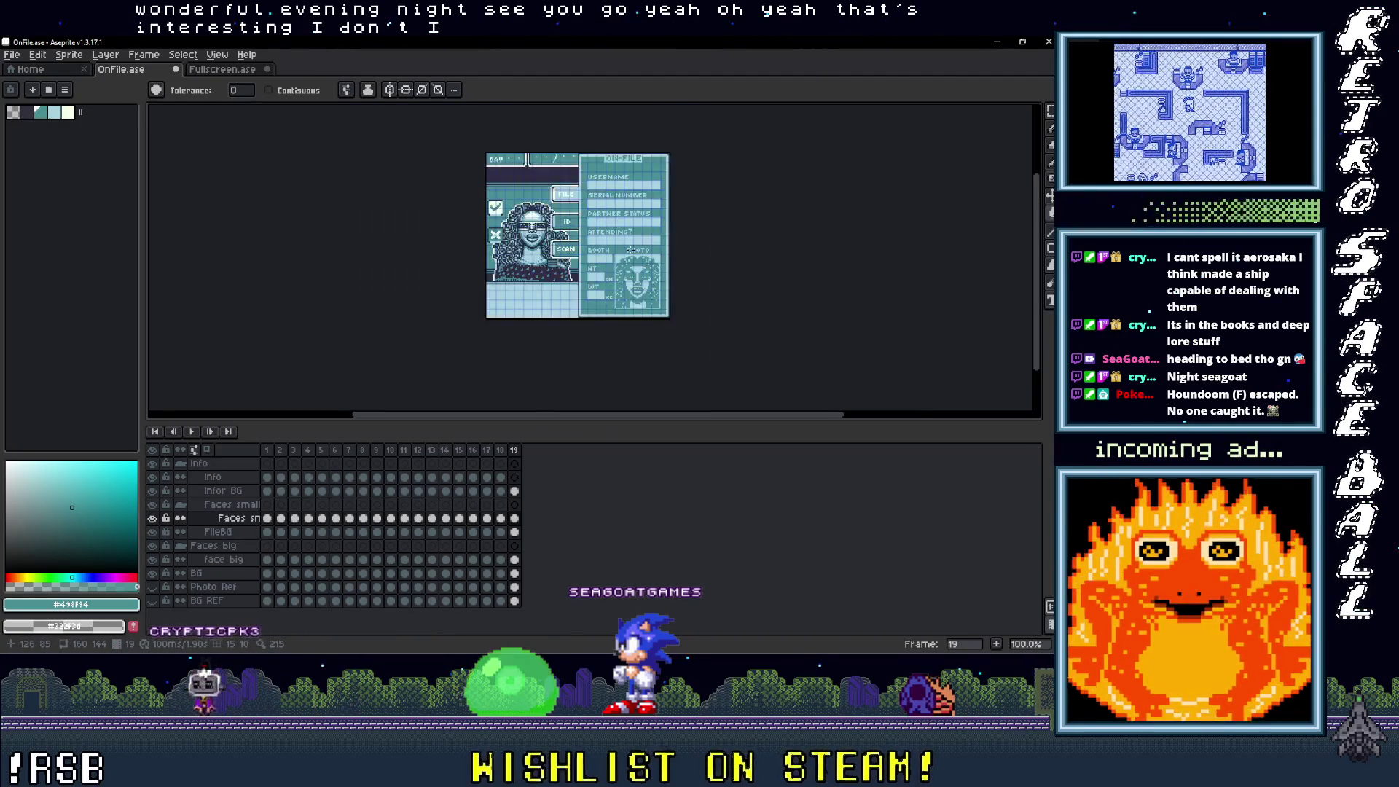
left_click_drag(636, 227, 646, 243)
scroll(612, 263, "up", 1)
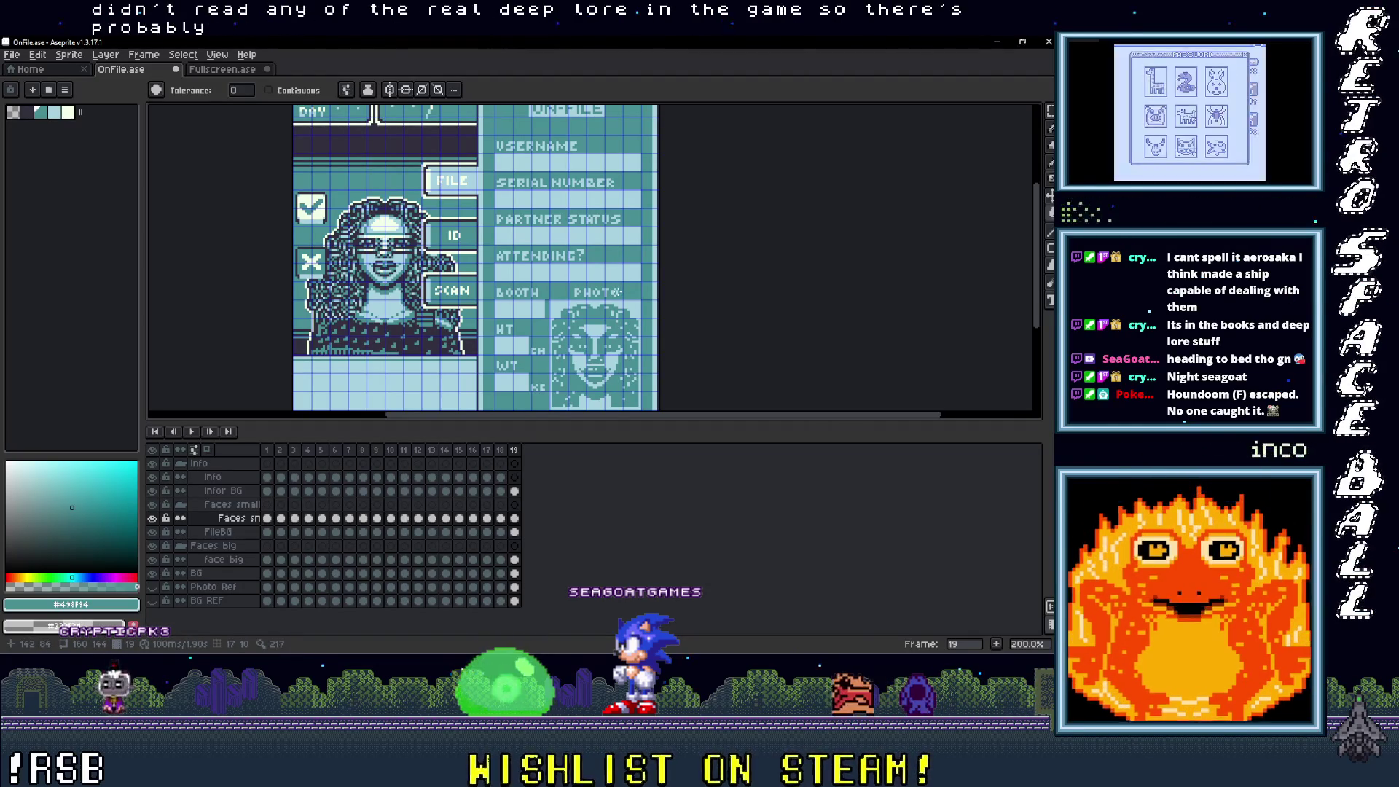
scroll(616, 271, "down", 1)
scroll(616, 271, "up", 1)
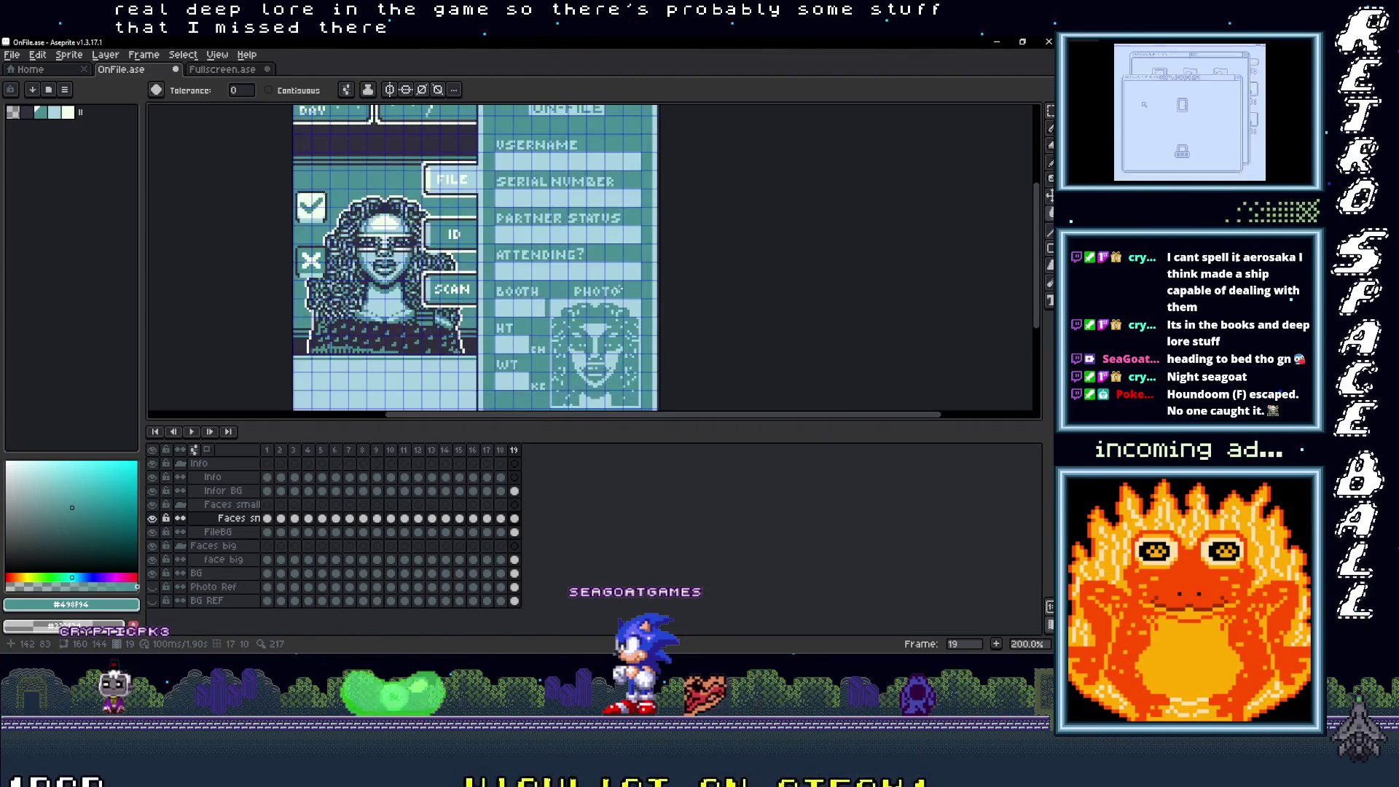
left_click(514, 477)
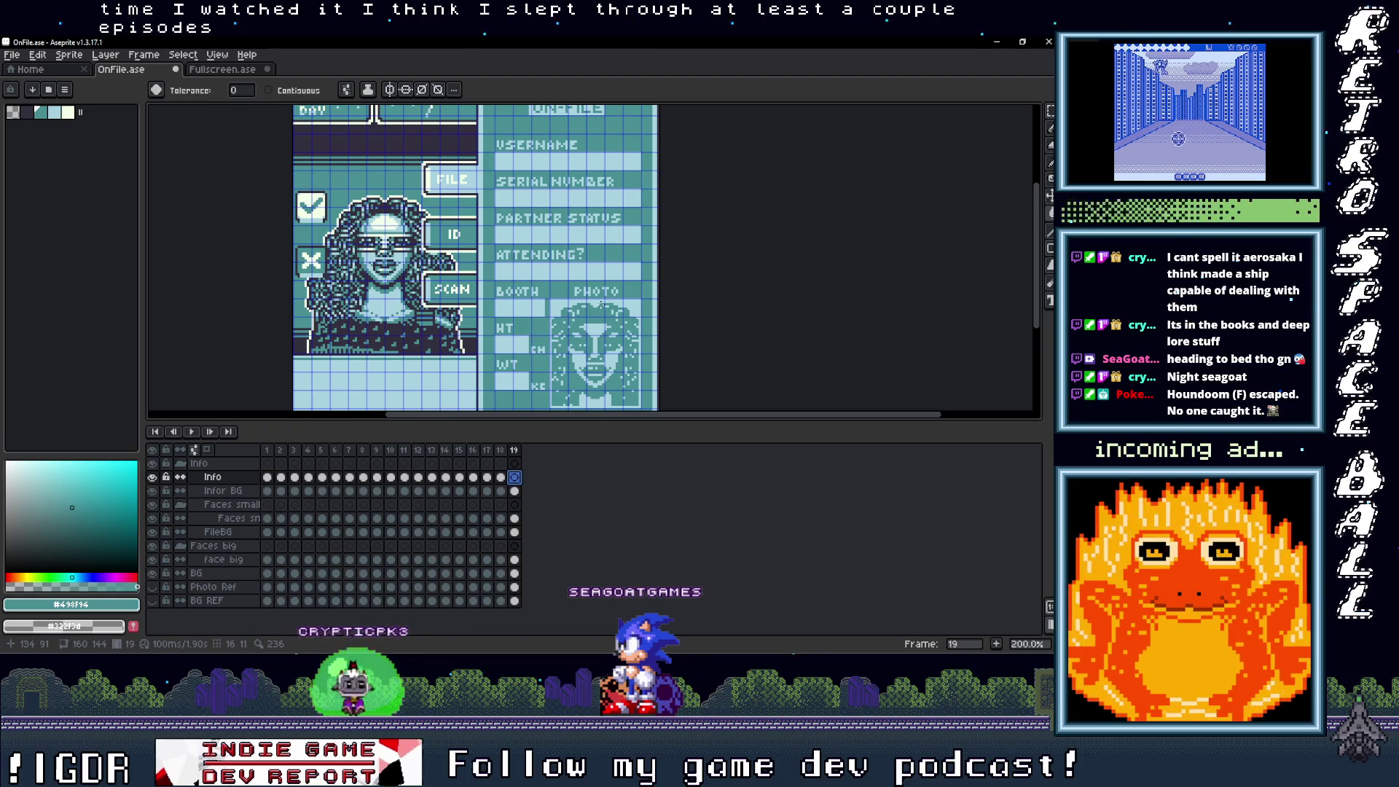
scroll(600, 304, "down", 1)
scroll(599, 304, "up", 1)
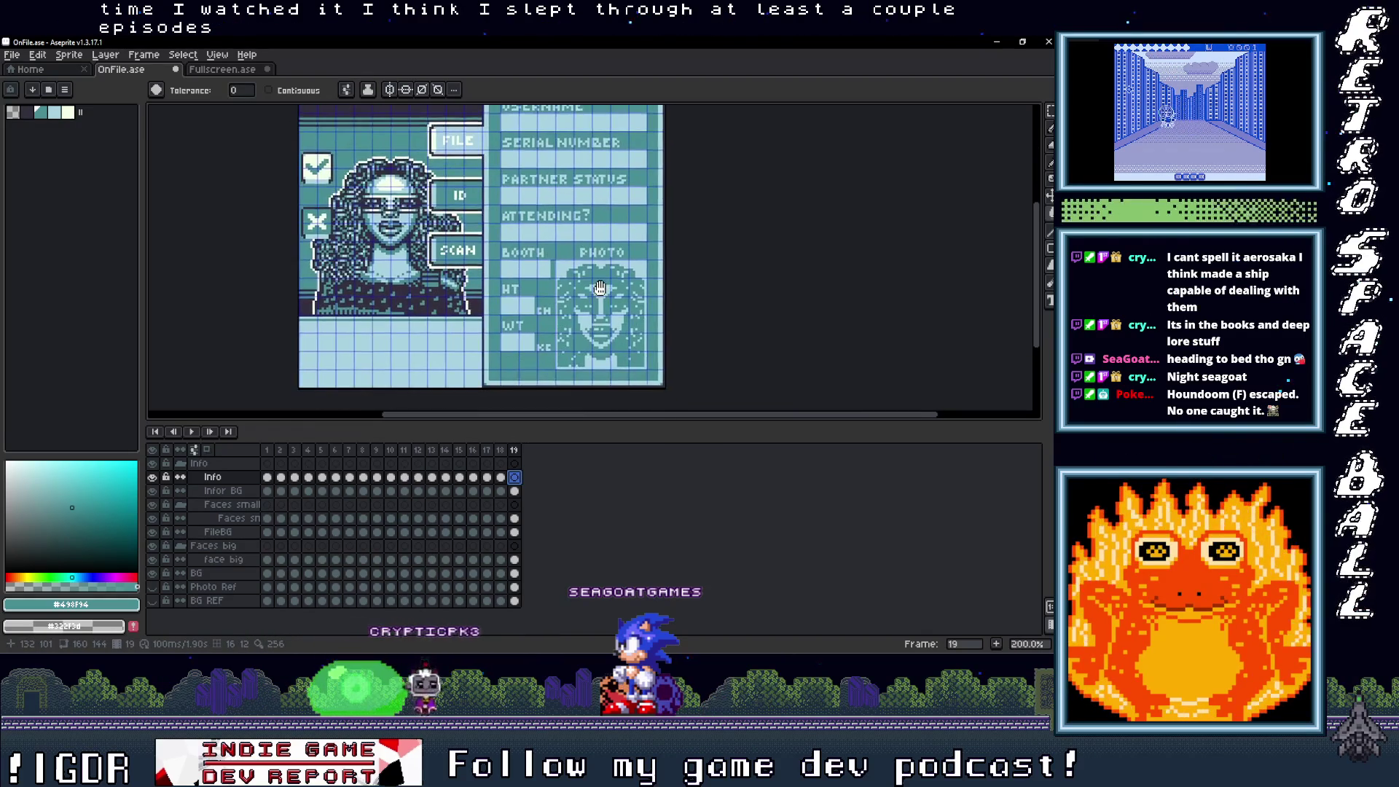
left_click(514, 517)
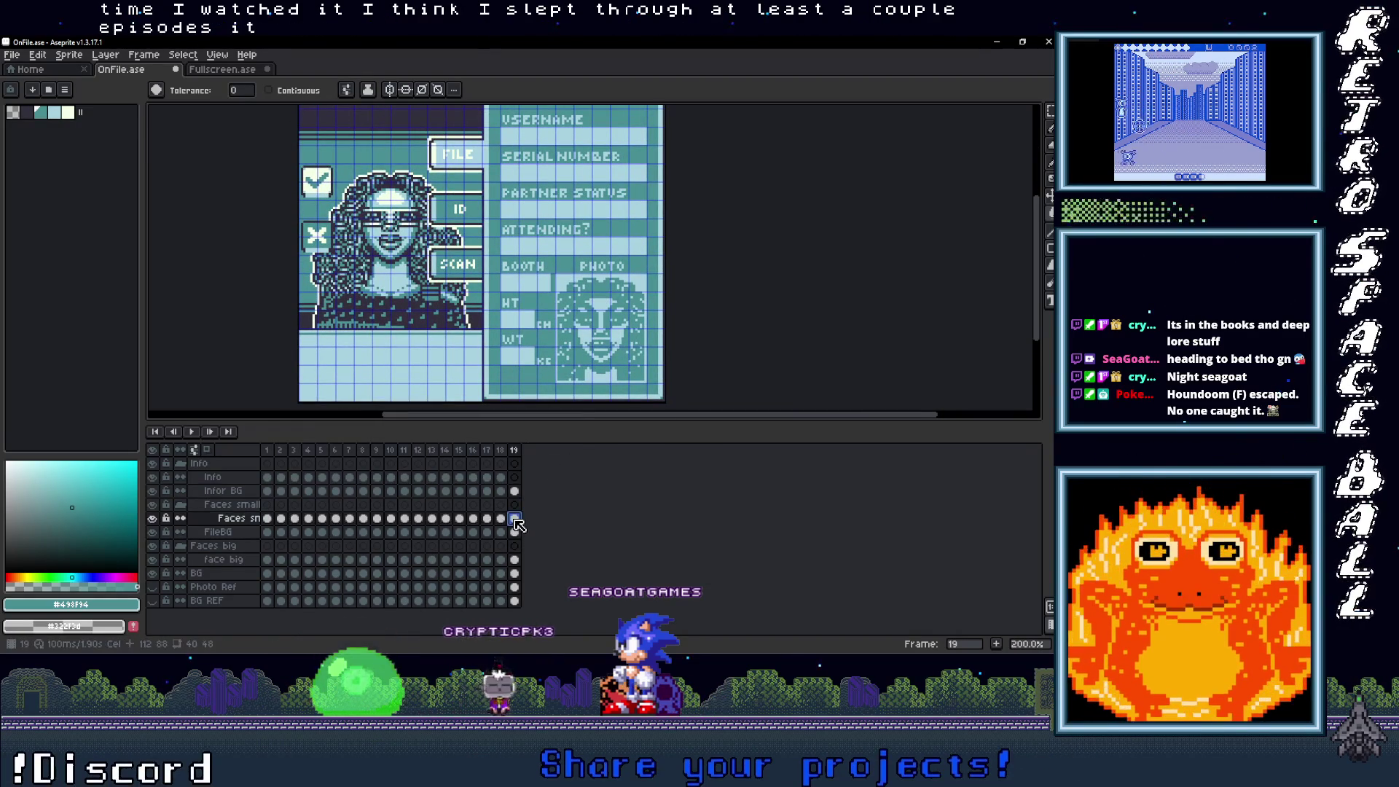
left_click(514, 559)
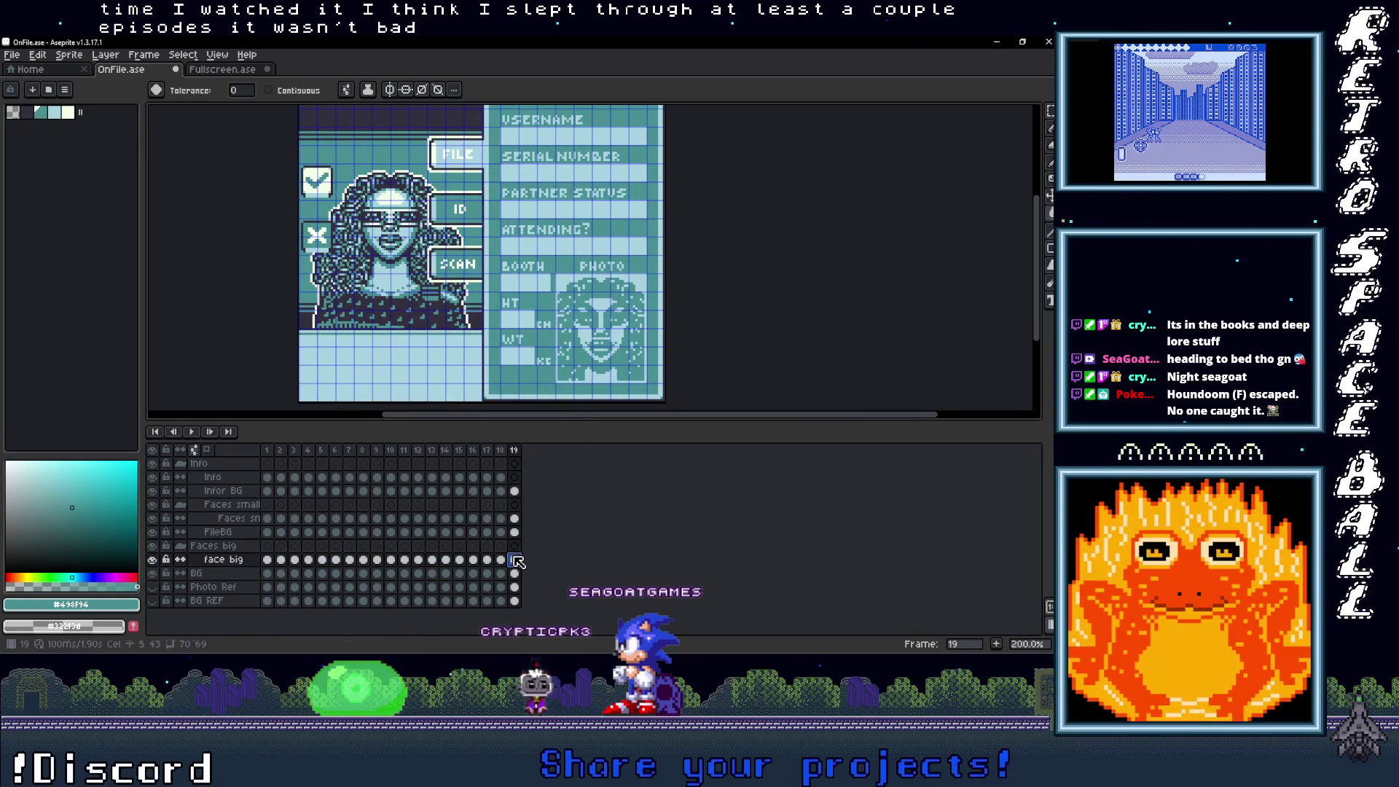
left_click(515, 477)
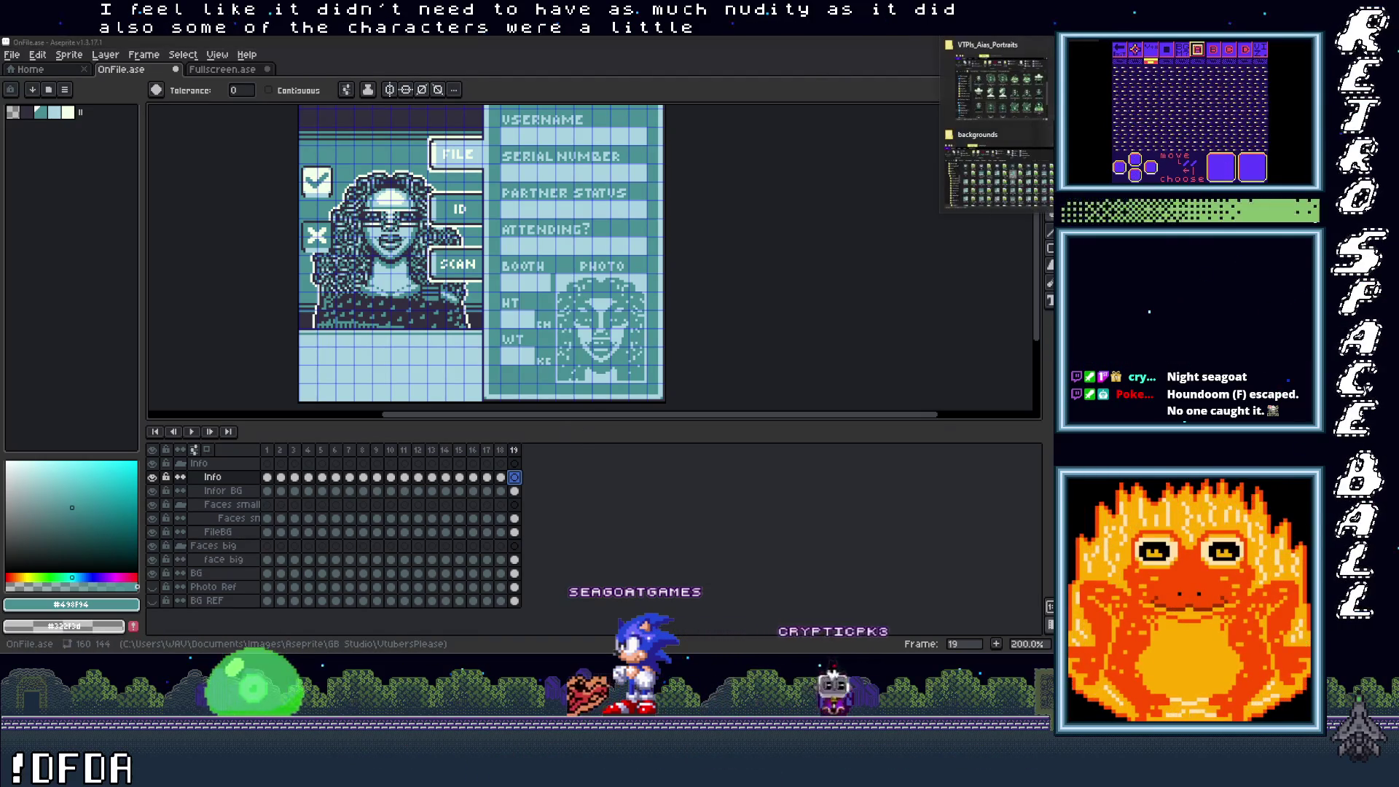
Step: Copy a portrait's file name in the VTPls_Aias_Portraits folder, then return to Aseprite
left_click(999, 43)
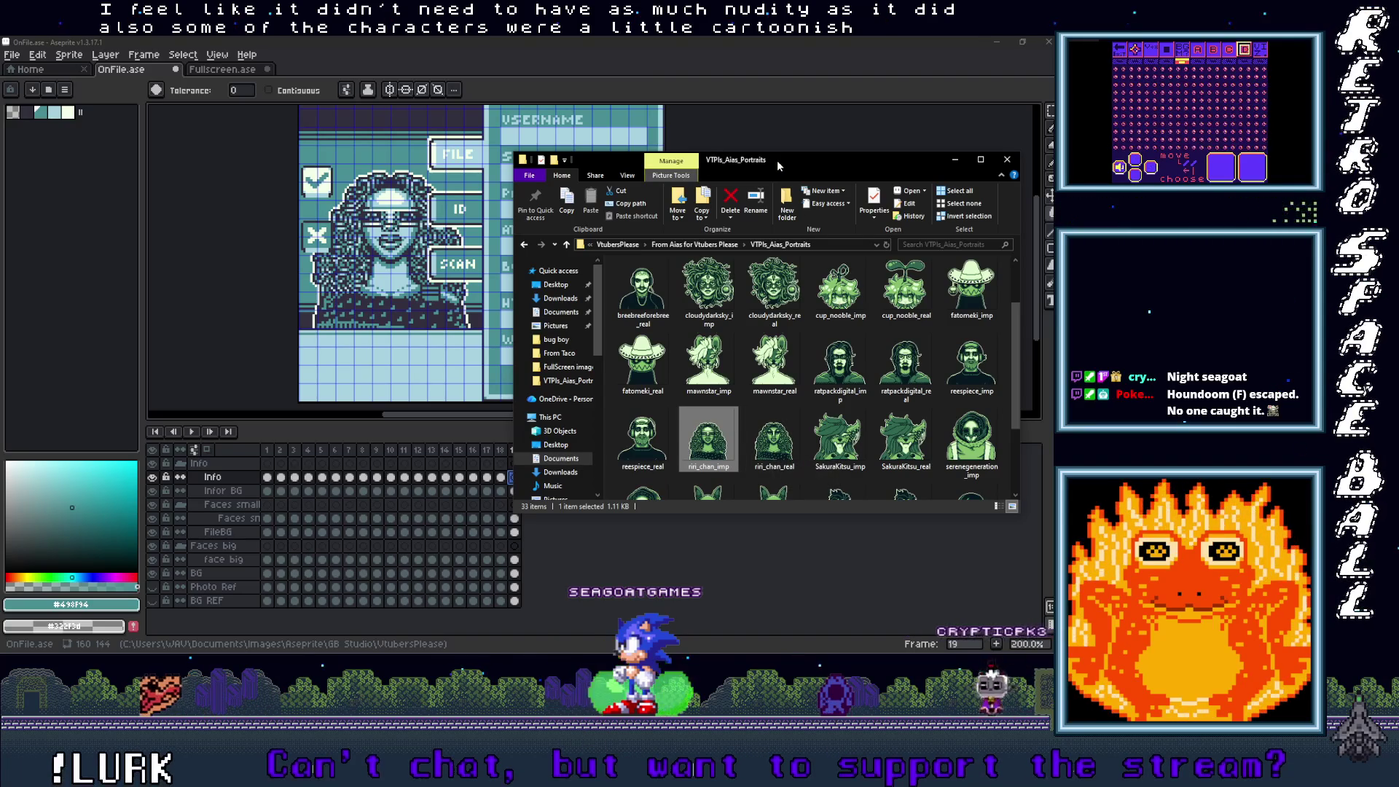
key("alt+Tab")
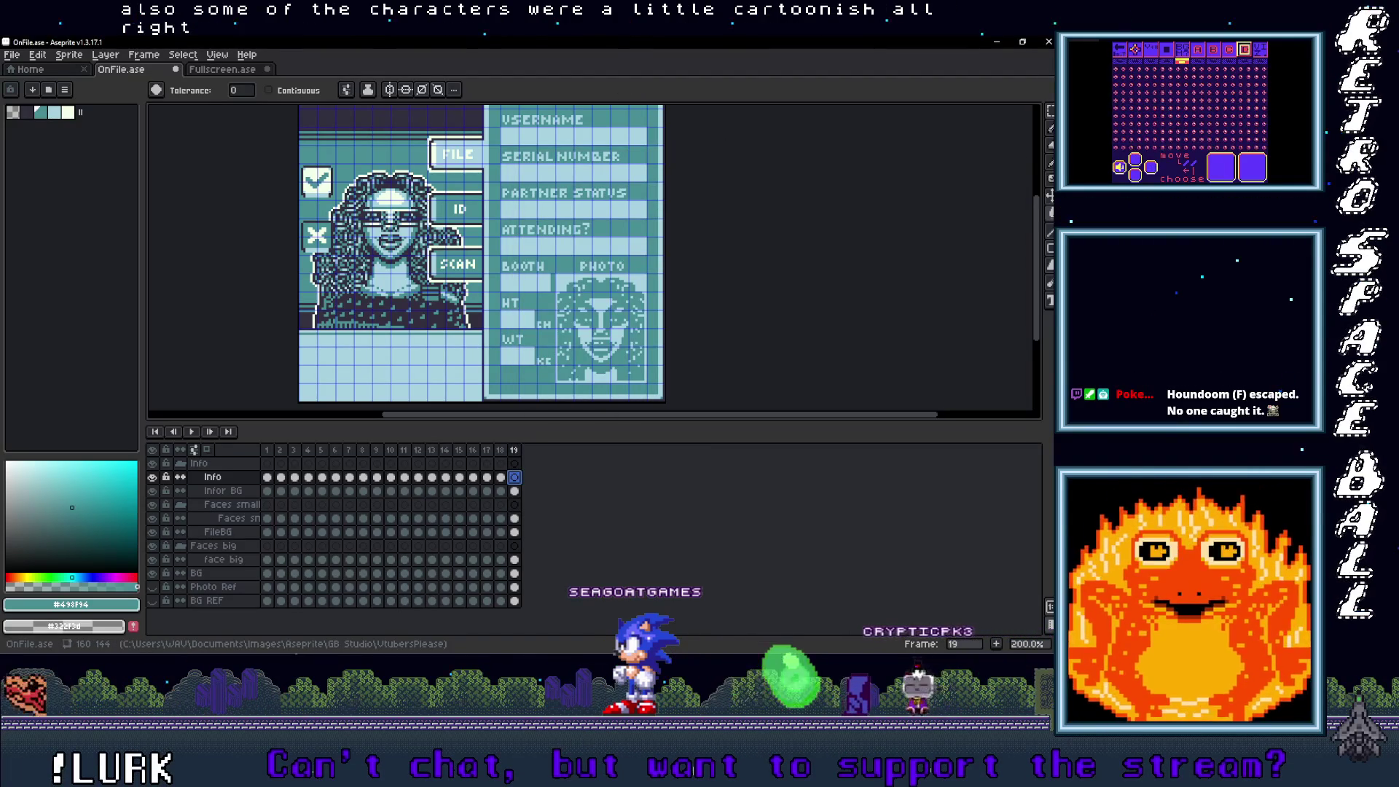
key("alt+Tab")
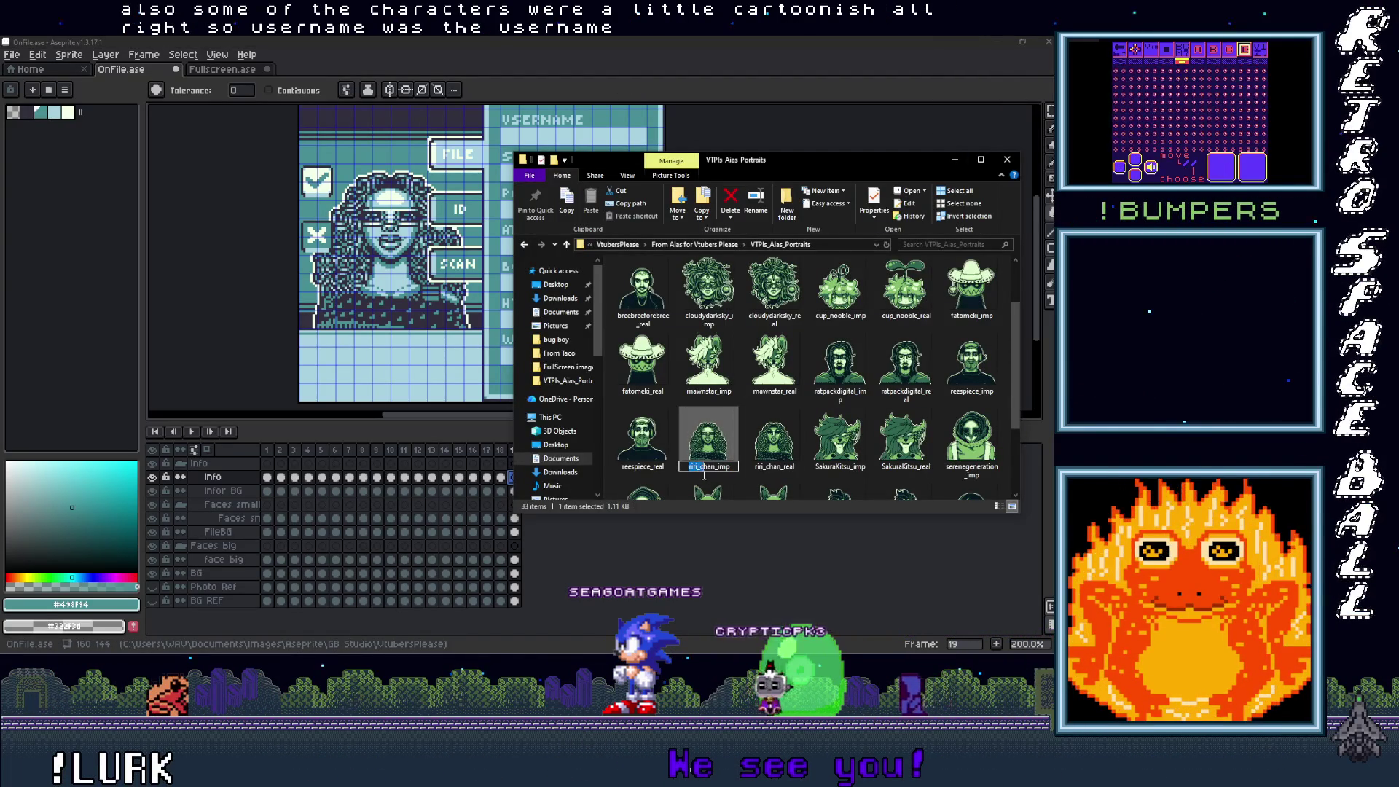
right_click(712, 470)
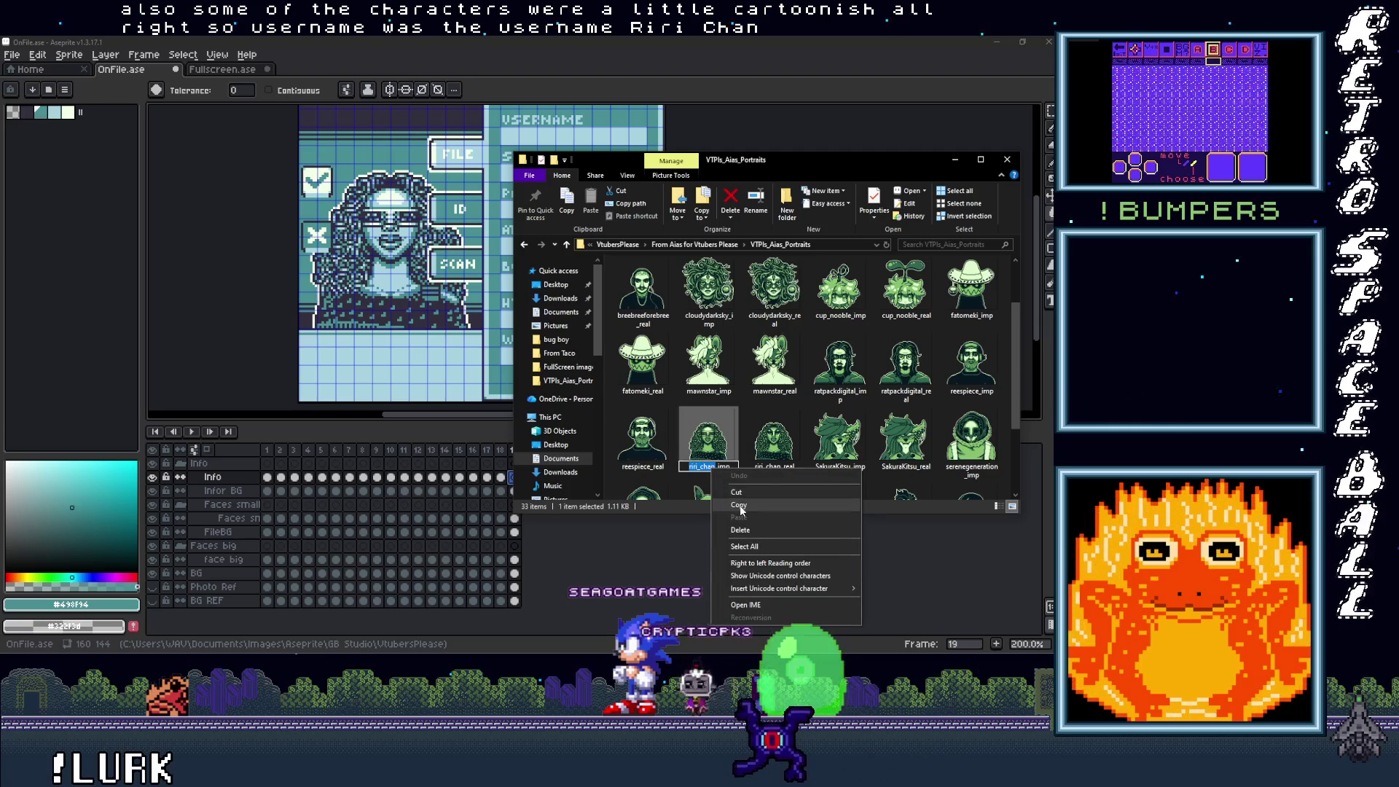
left_click(740, 508)
key("alt+Tab")
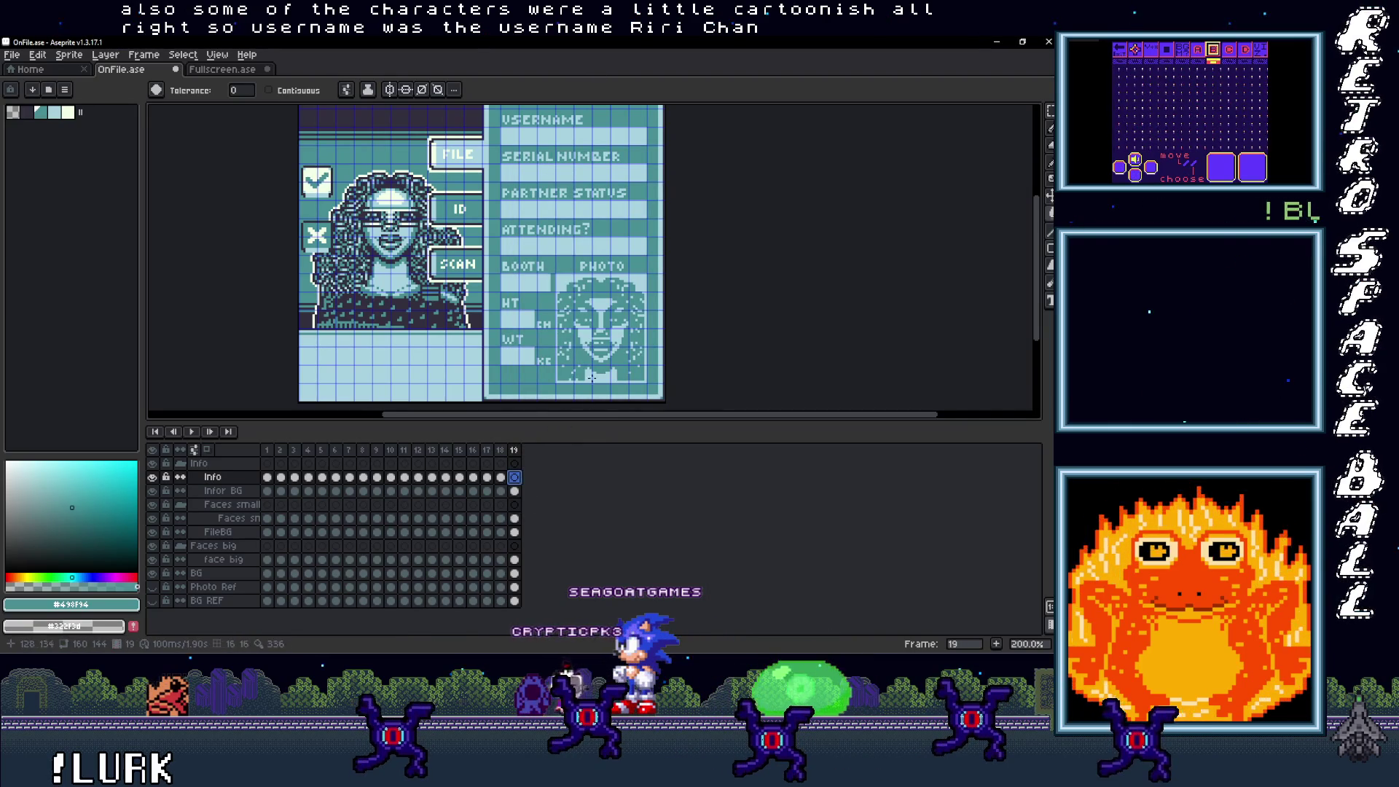
Step: Add the copied portrait name as text in the card's USERNAME field
scroll(592, 377, "up", 1)
scroll(539, 291, "up", 3)
key("t")
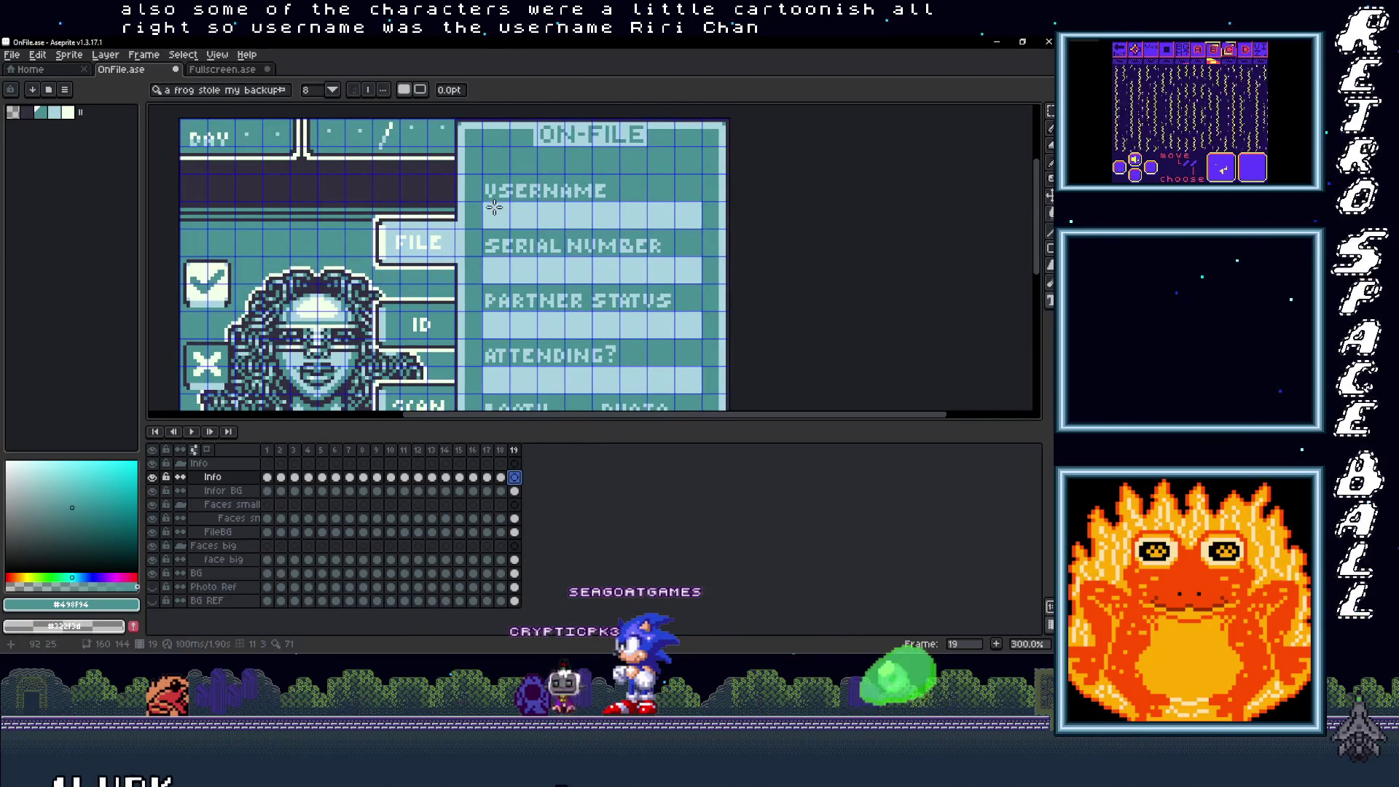
left_click_drag(484, 207, 605, 225)
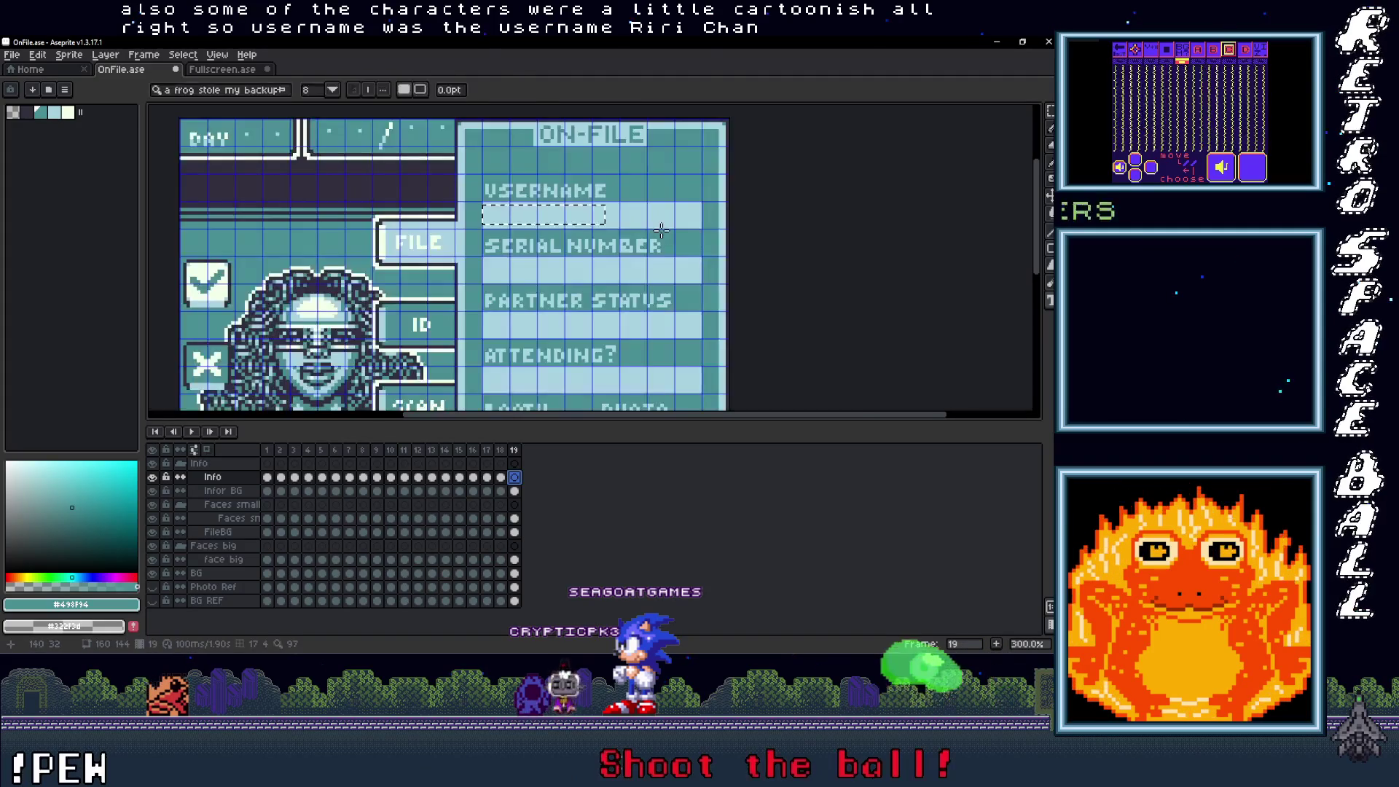
scroll(464, 202, "up", 2)
mouse_move(460, 181)
left_mouse_down()
mouse_move(503, 198)
mouse_move(818, 223)
left_mouse_up()
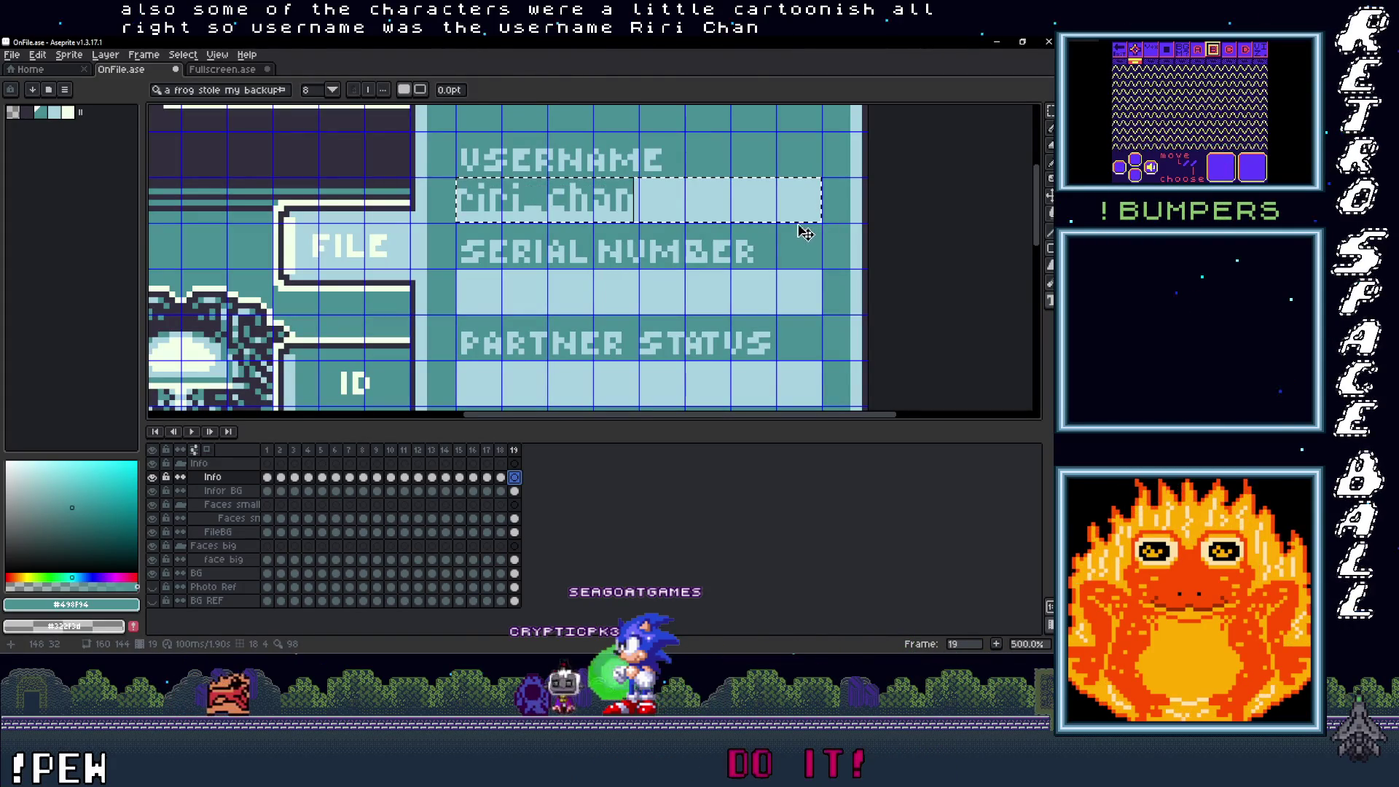
left_click(597, 264)
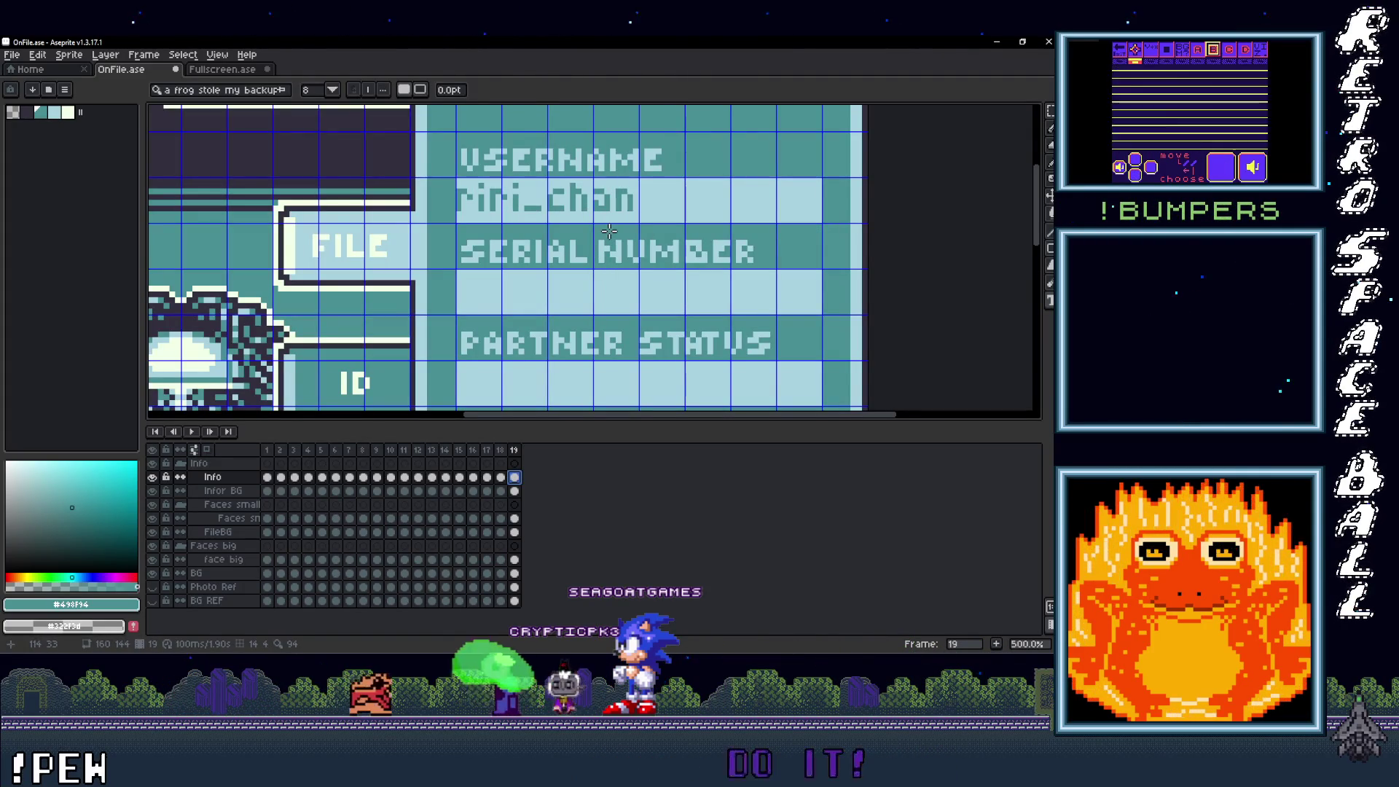
Step: Reposition the username text within its field and switch to the Faces big layer
key("m")
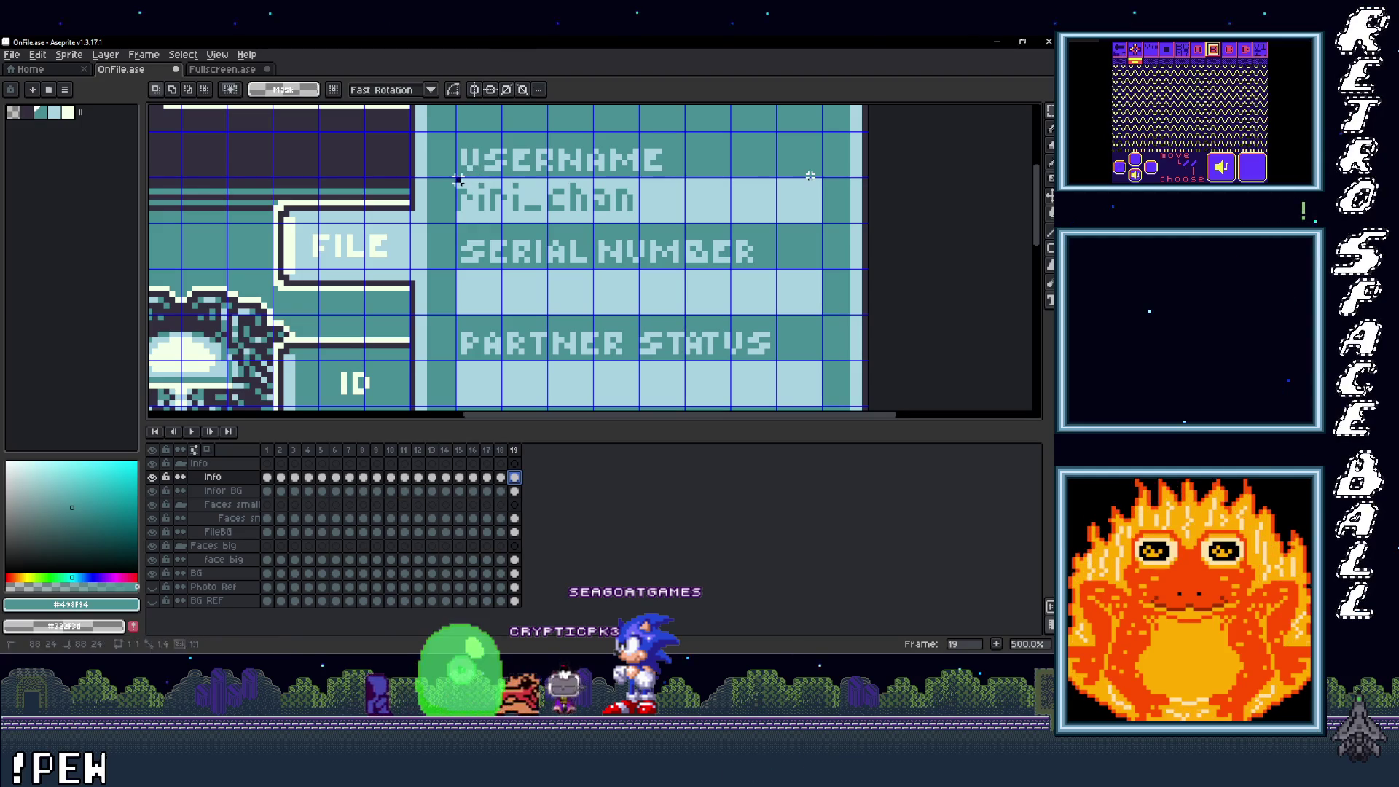
mouse_move(457, 179)
left_mouse_down()
mouse_move(635, 213)
mouse_move(625, 220)
left_mouse_up()
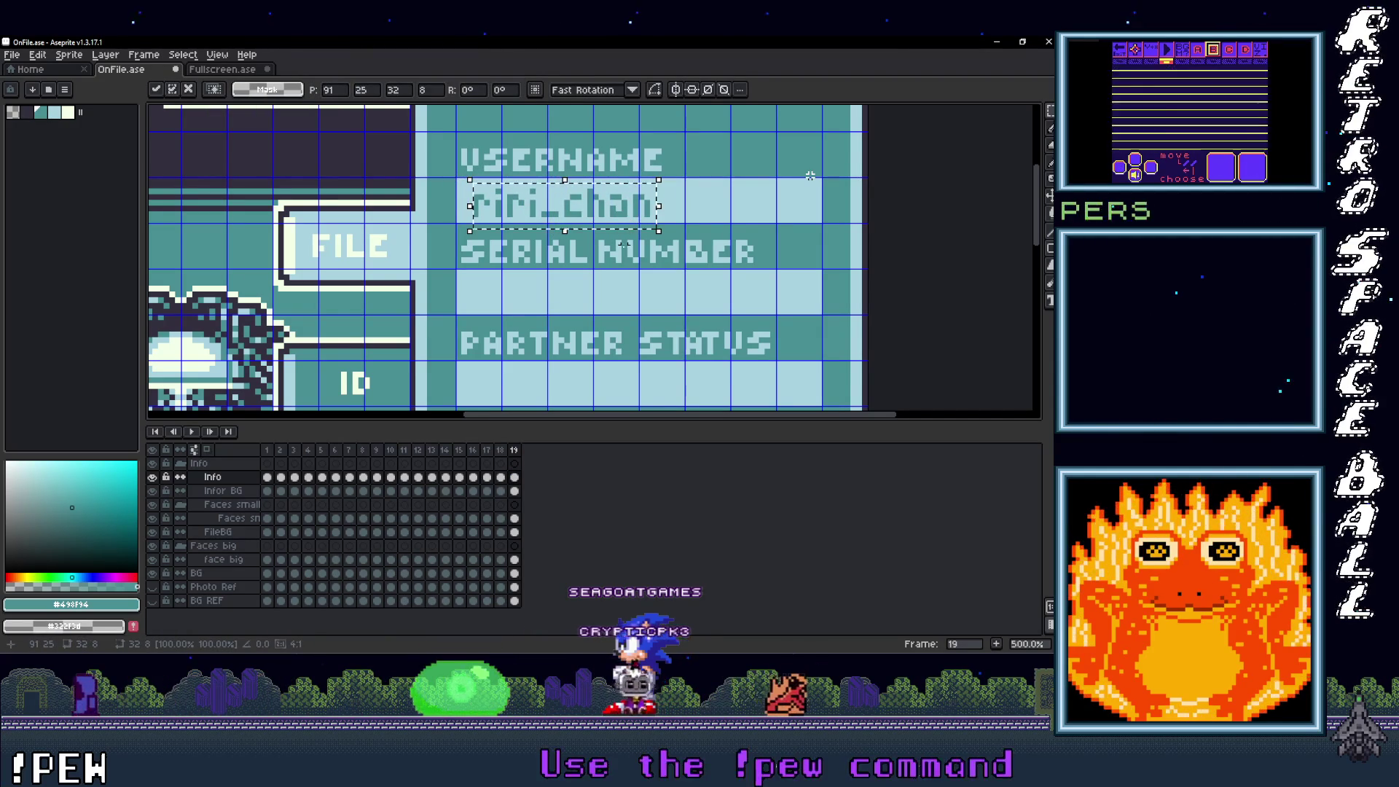
left_click(641, 300)
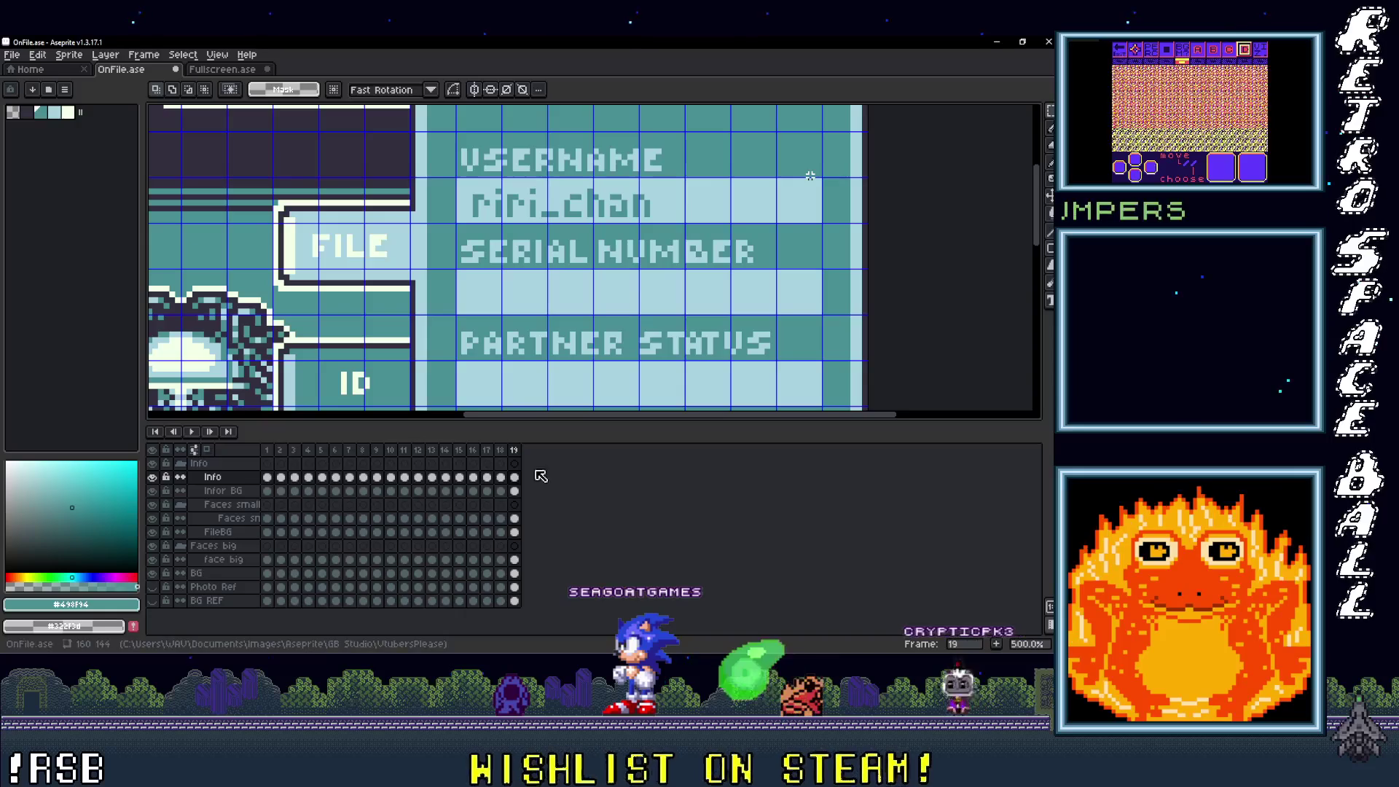
left_click(515, 545)
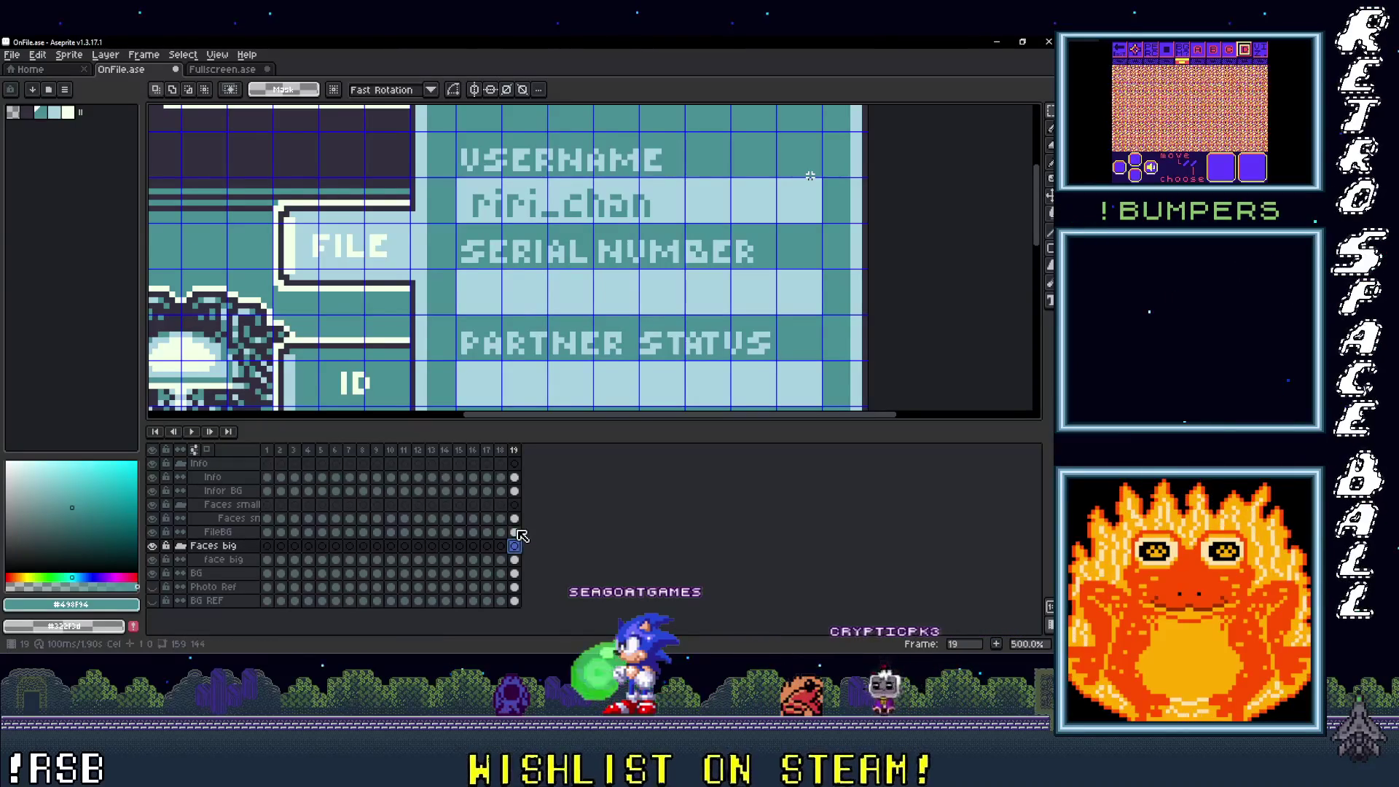
Step: Select the Faces small layer at frame 19 and bring up the assets/backgrounds folder in Explorer
left_click(515, 519)
scroll(561, 329, "down", 2)
scroll(692, 295, "up", 1)
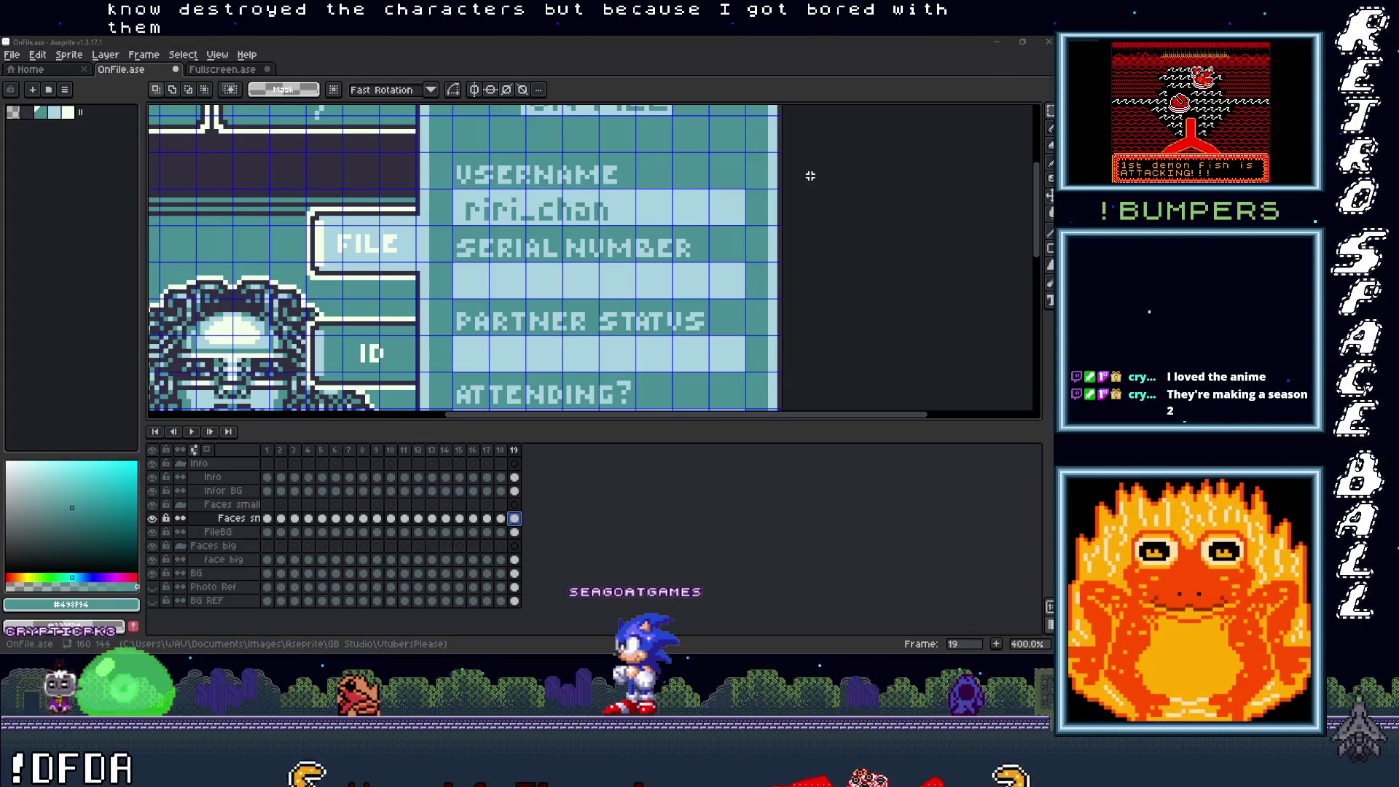
left_click(1012, 134)
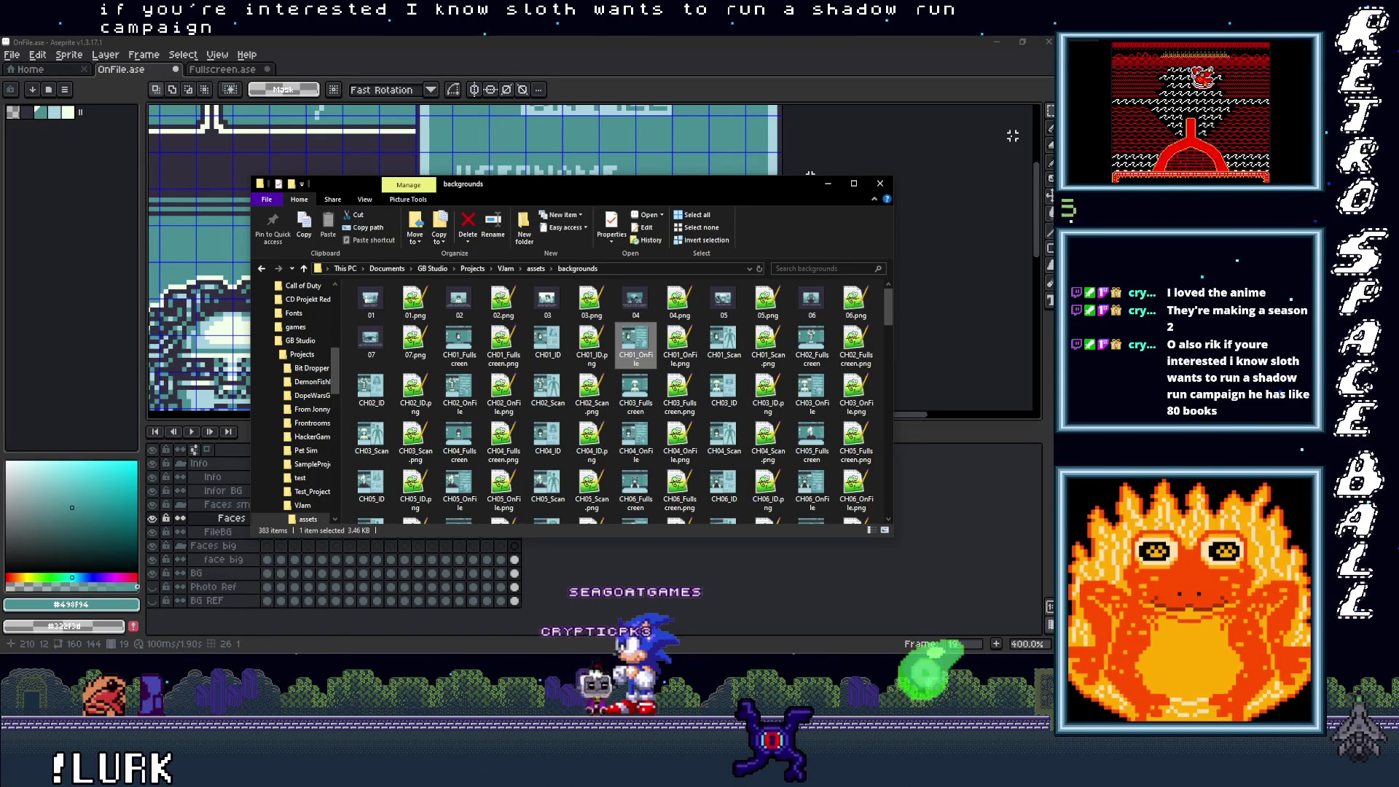
Step: Move the backgrounds folder window up-left, narrow it, browse the images, then return to the Info layer
mouse_move(657, 183)
left_mouse_down()
mouse_move(630, 84)
mouse_move(614, 77)
mouse_move(622, 120)
left_mouse_up()
mouse_move(621, 131)
left_mouse_down()
mouse_move(608, 89)
mouse_move(612, 102)
left_mouse_up()
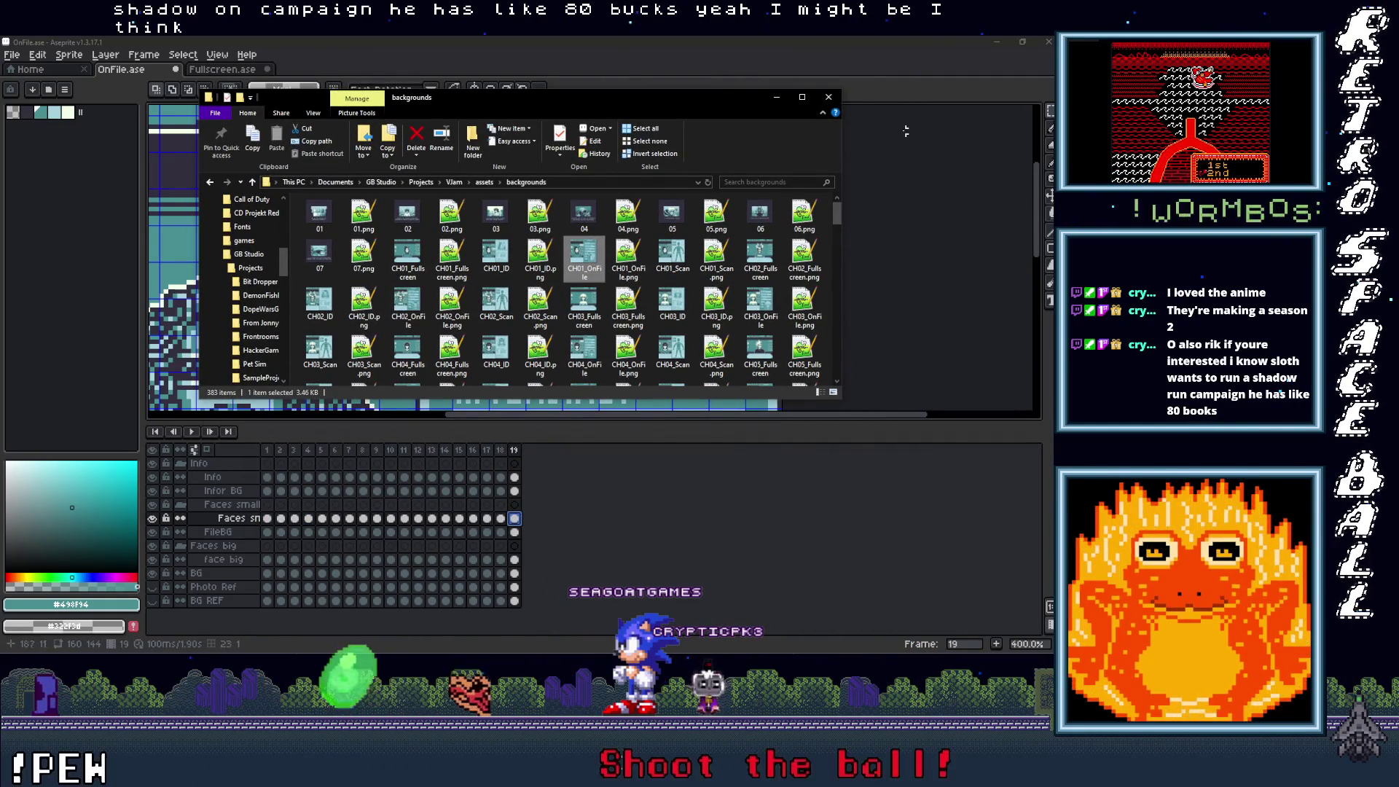
mouse_move(841, 144)
left_mouse_down()
mouse_move(641, 167)
mouse_move(708, 177)
left_mouse_up()
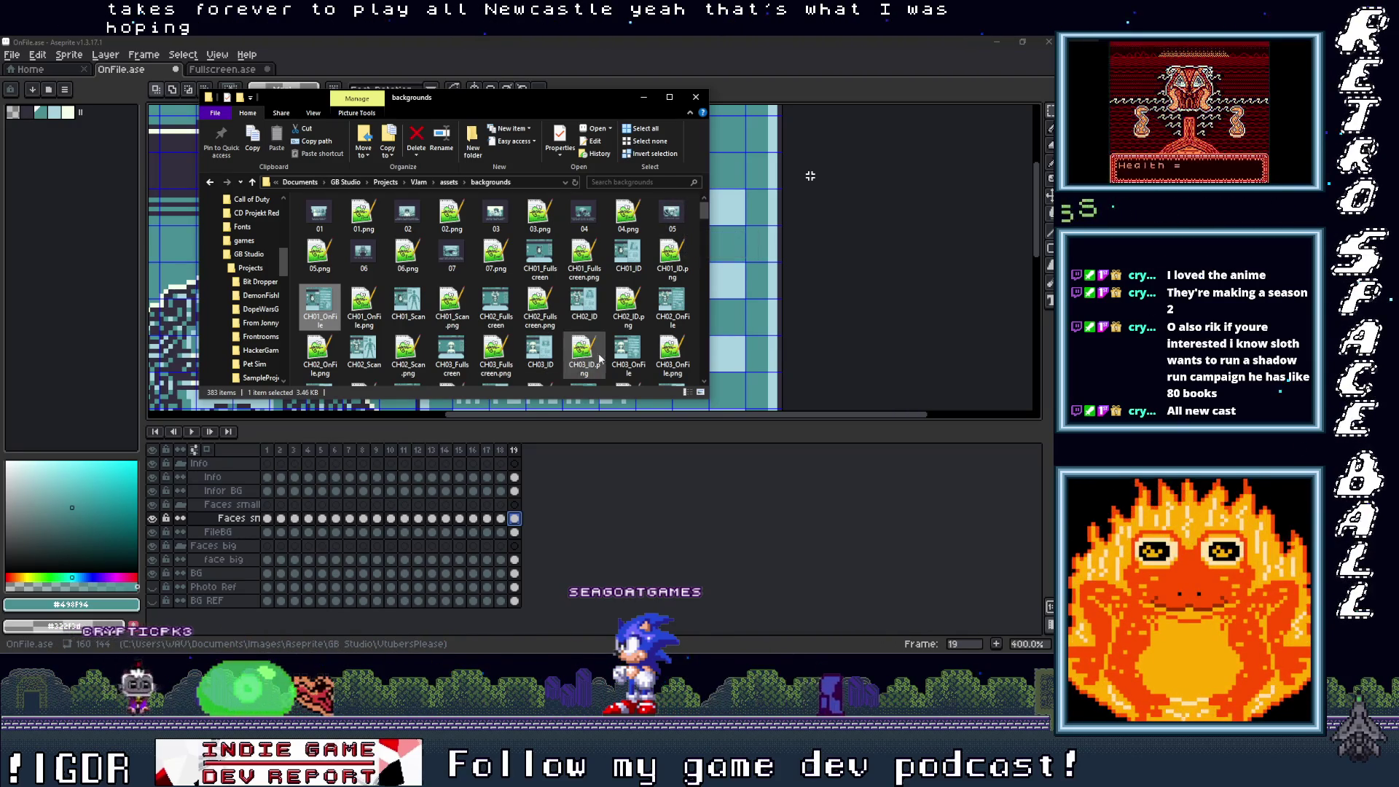
scroll(587, 306, "down", 3)
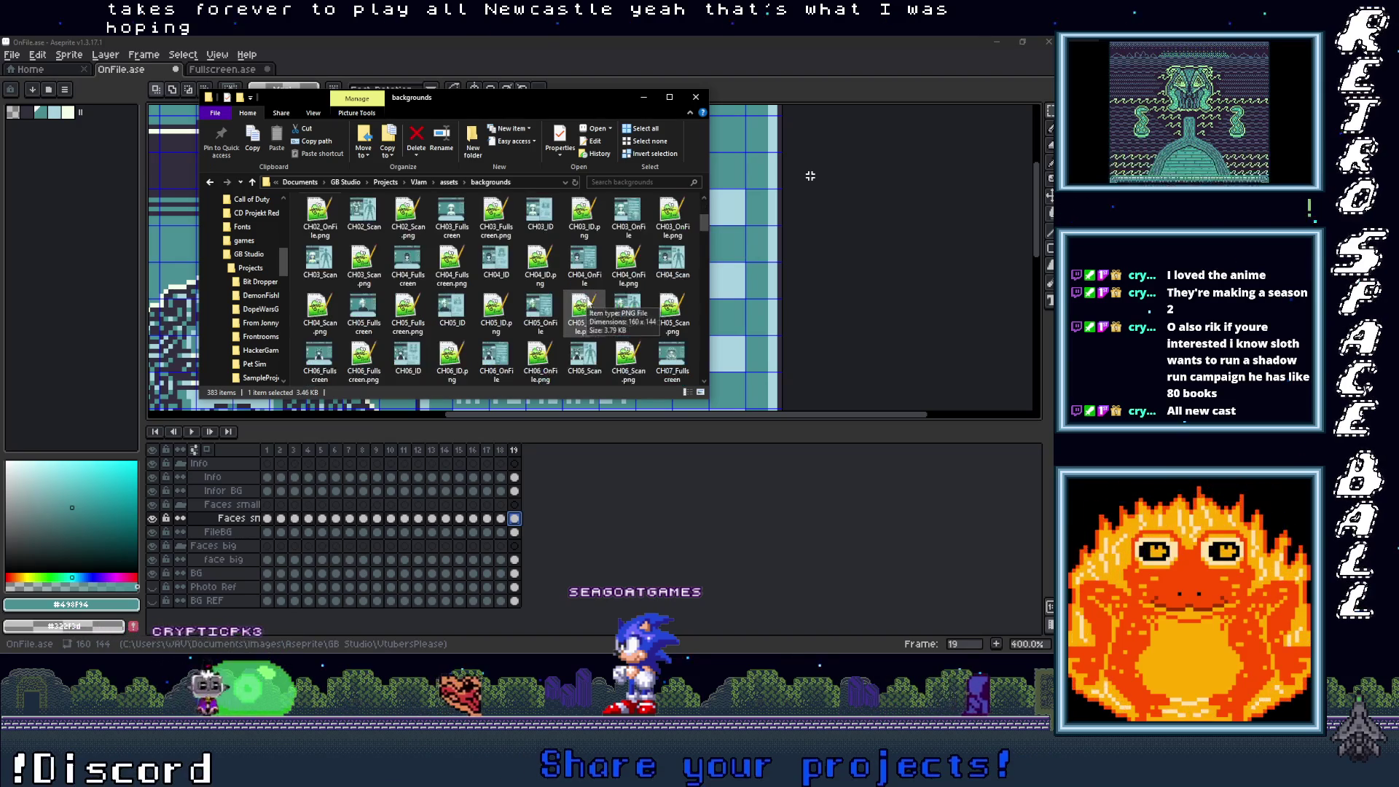
scroll(586, 306, "up", 3)
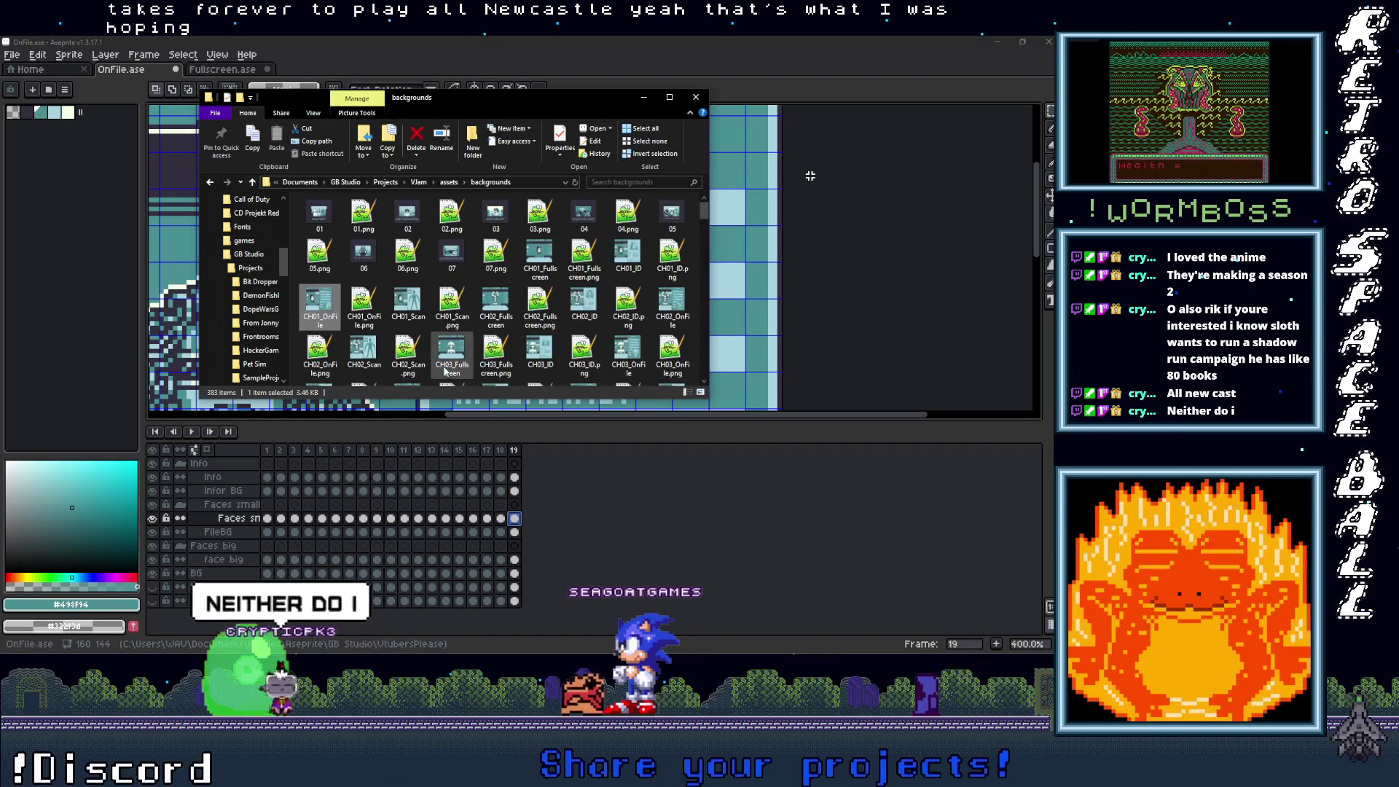
left_click(514, 477)
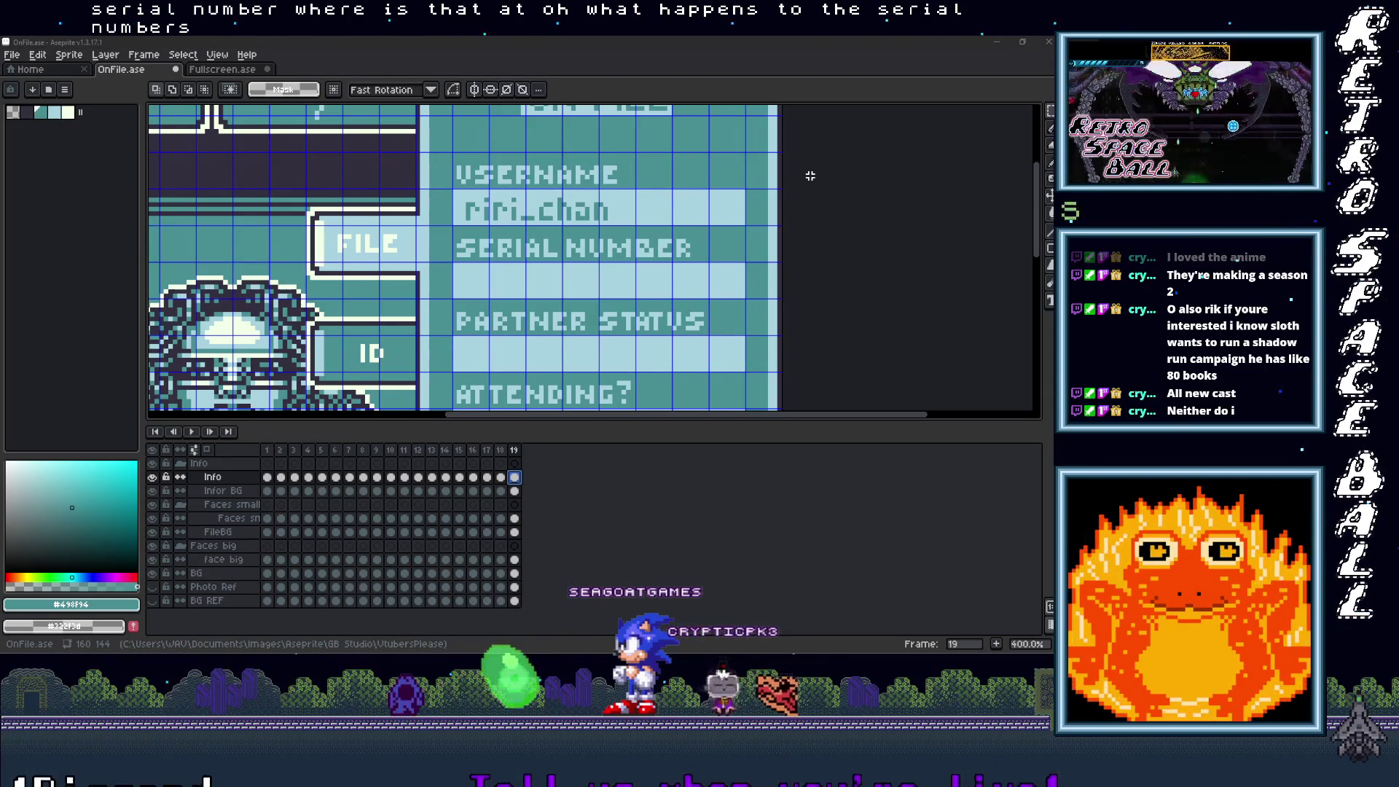
Step: Select the r-03 serial number in spreadsheet cell A45, then return to Aseprite
mouse_move(1053, 128)
left_click(1001, 175)
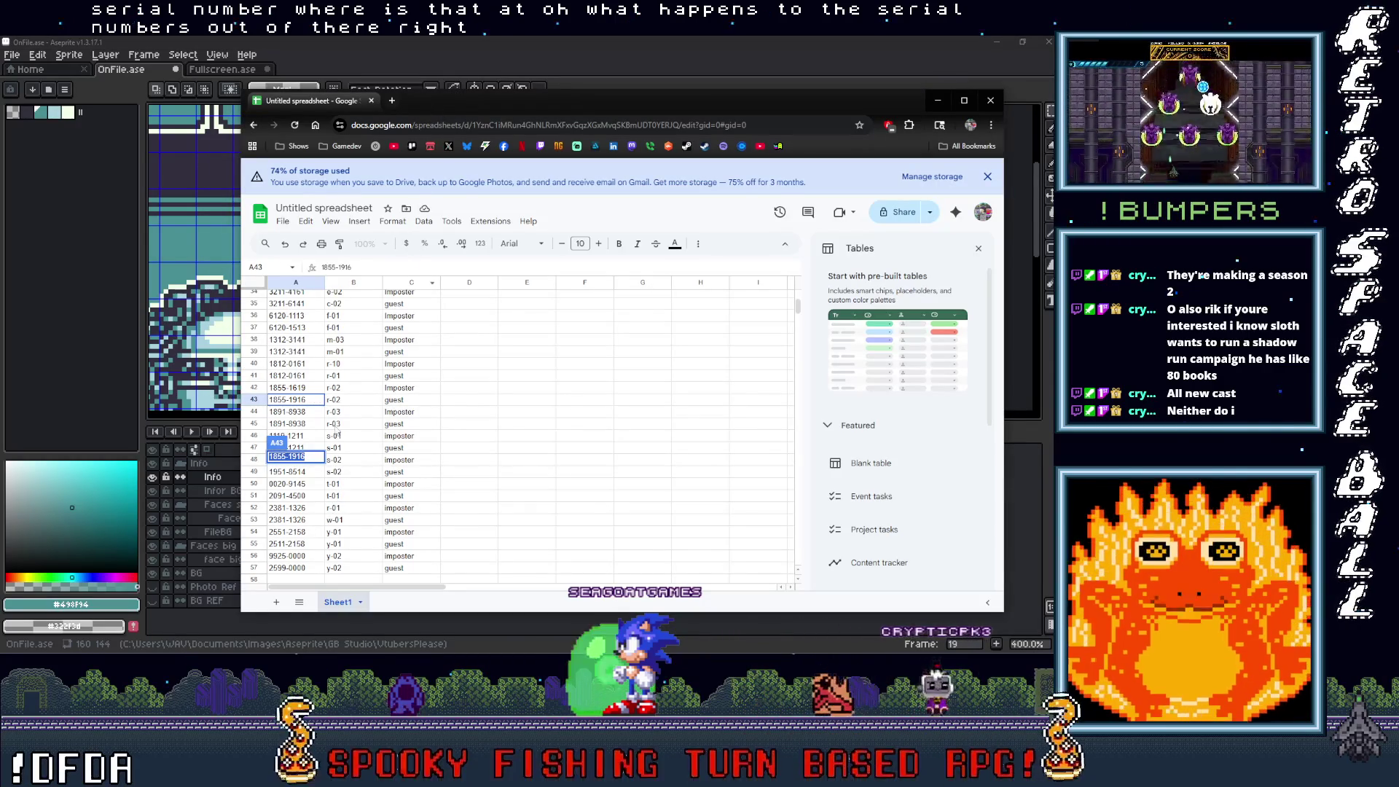
left_click(353, 423)
double_click(291, 424)
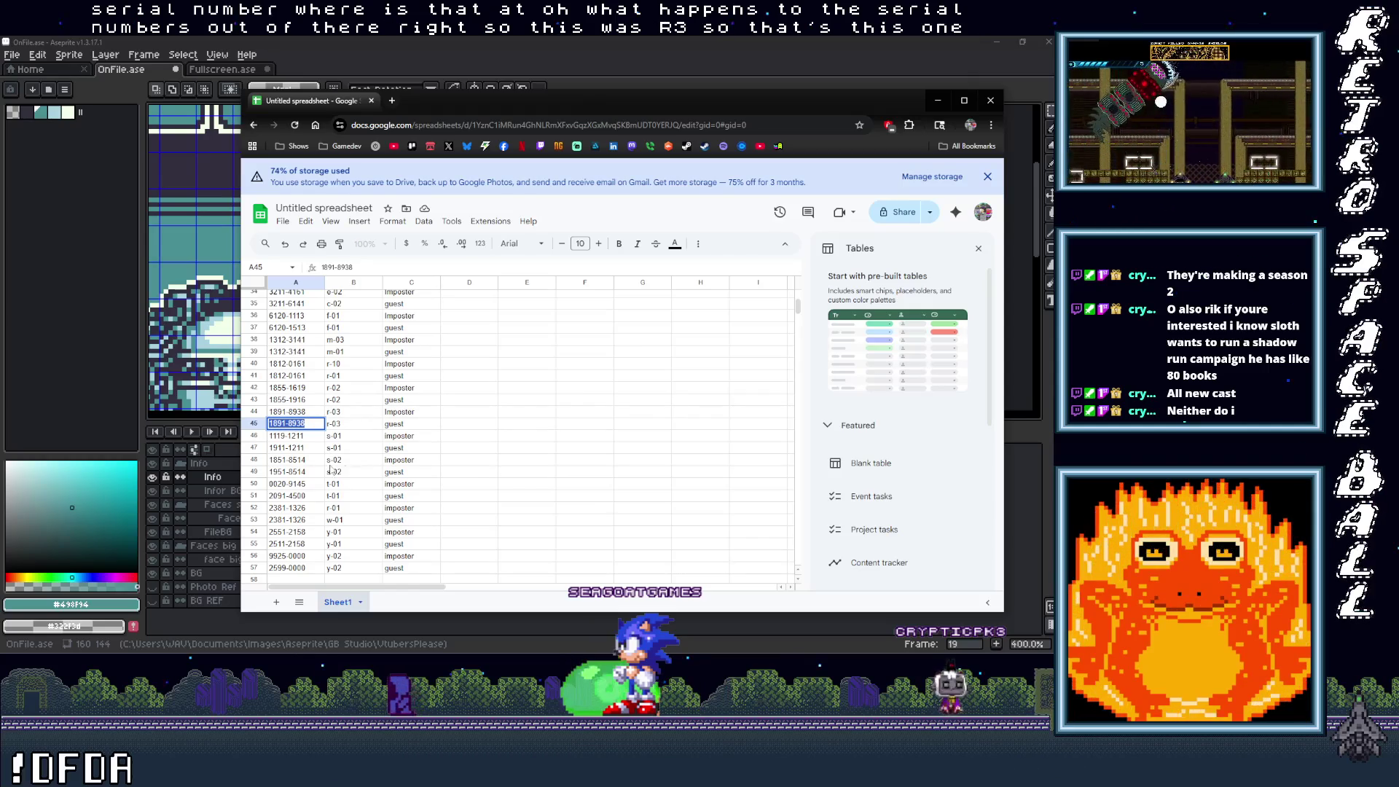
left_click(384, 57)
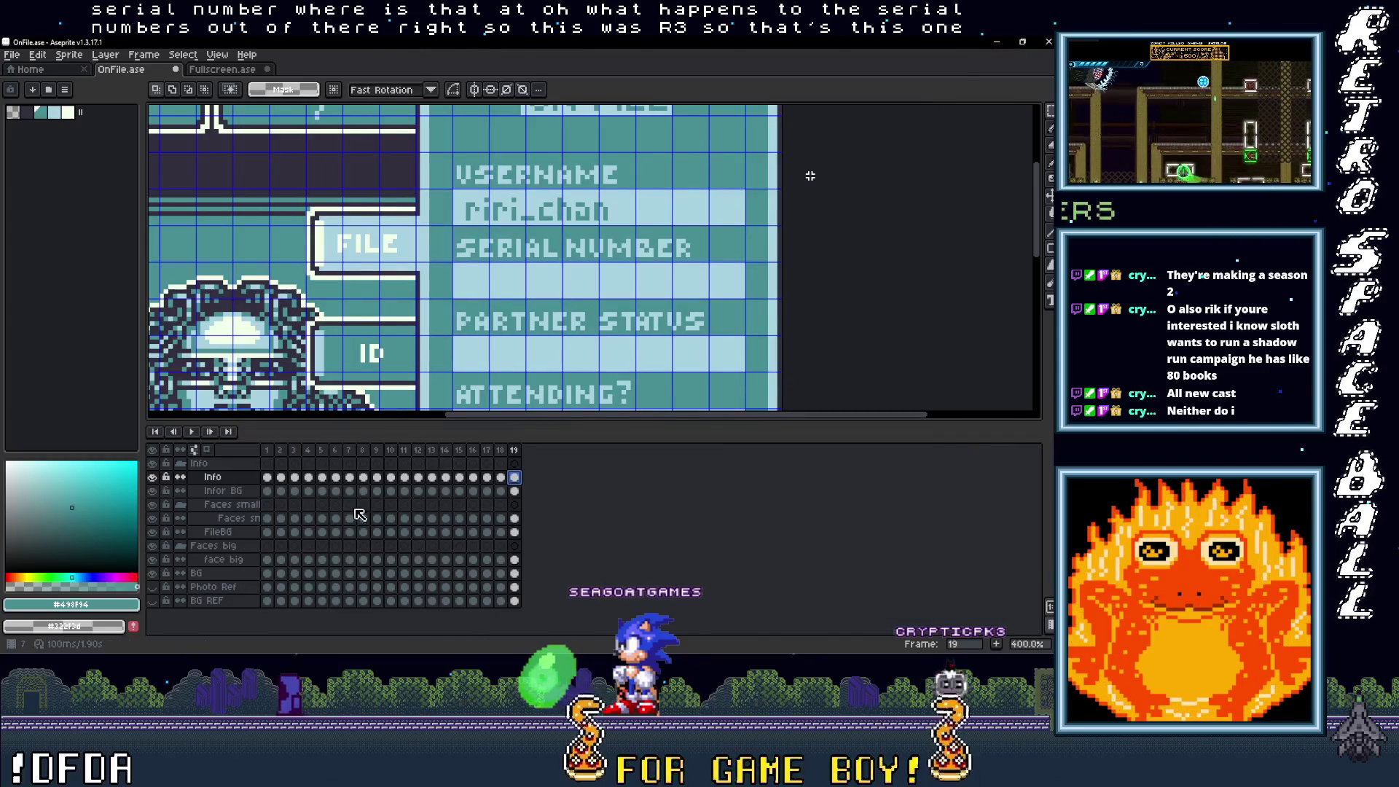
Step: Type the looked-up serial number into a text box under SERIAL NUMBER
key("t")
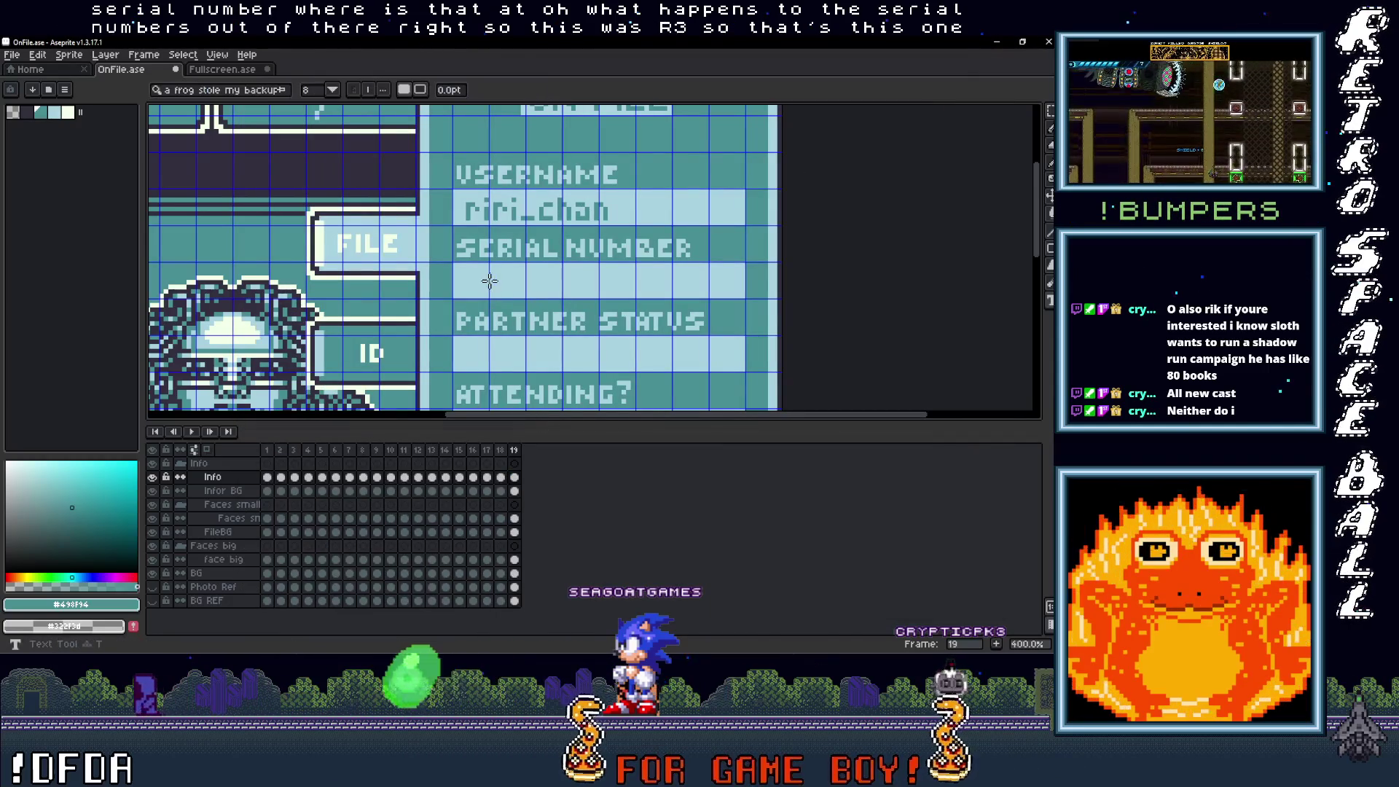
scroll(449, 264, "up", 2)
mouse_move(449, 262)
left_mouse_down()
mouse_move(576, 303)
mouse_move(885, 317)
left_mouse_up()
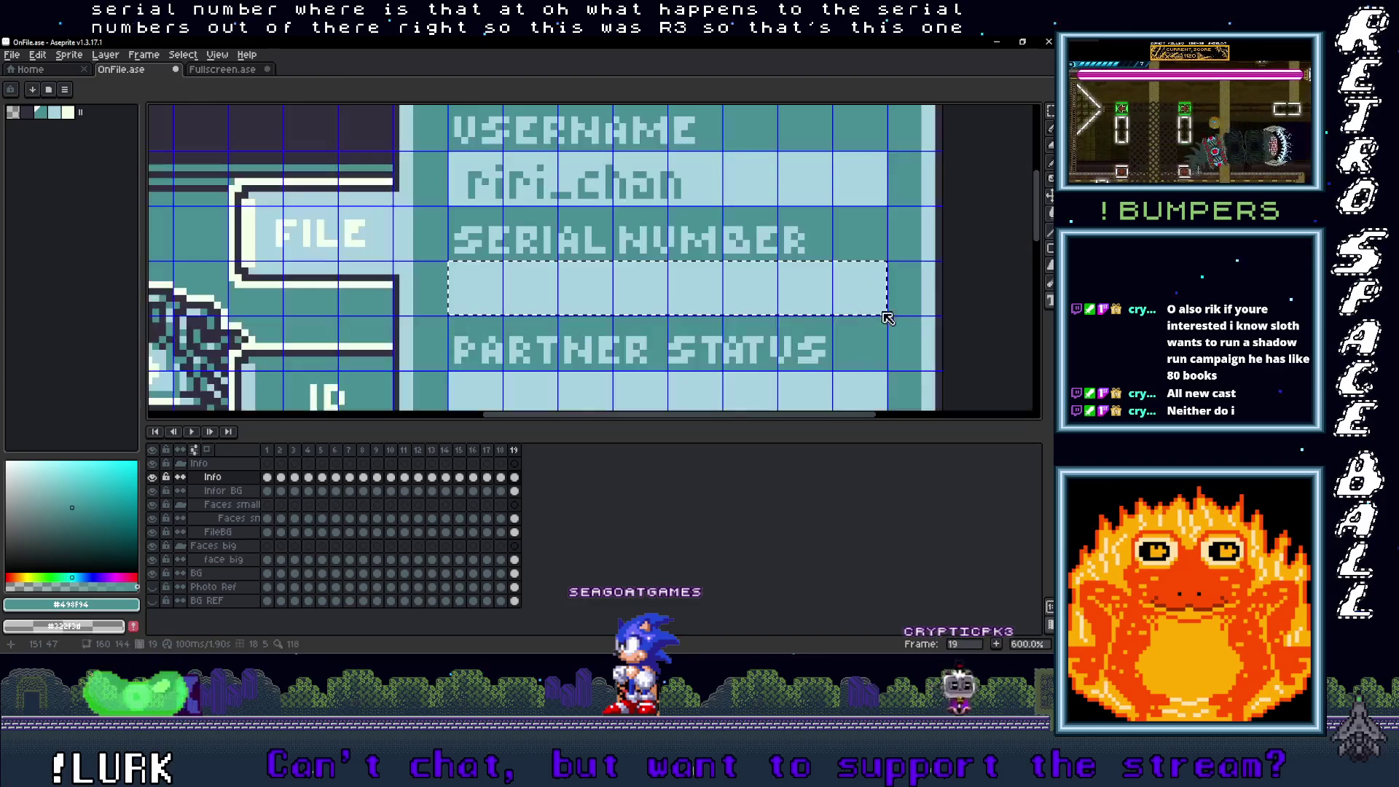
type("1891-8898")
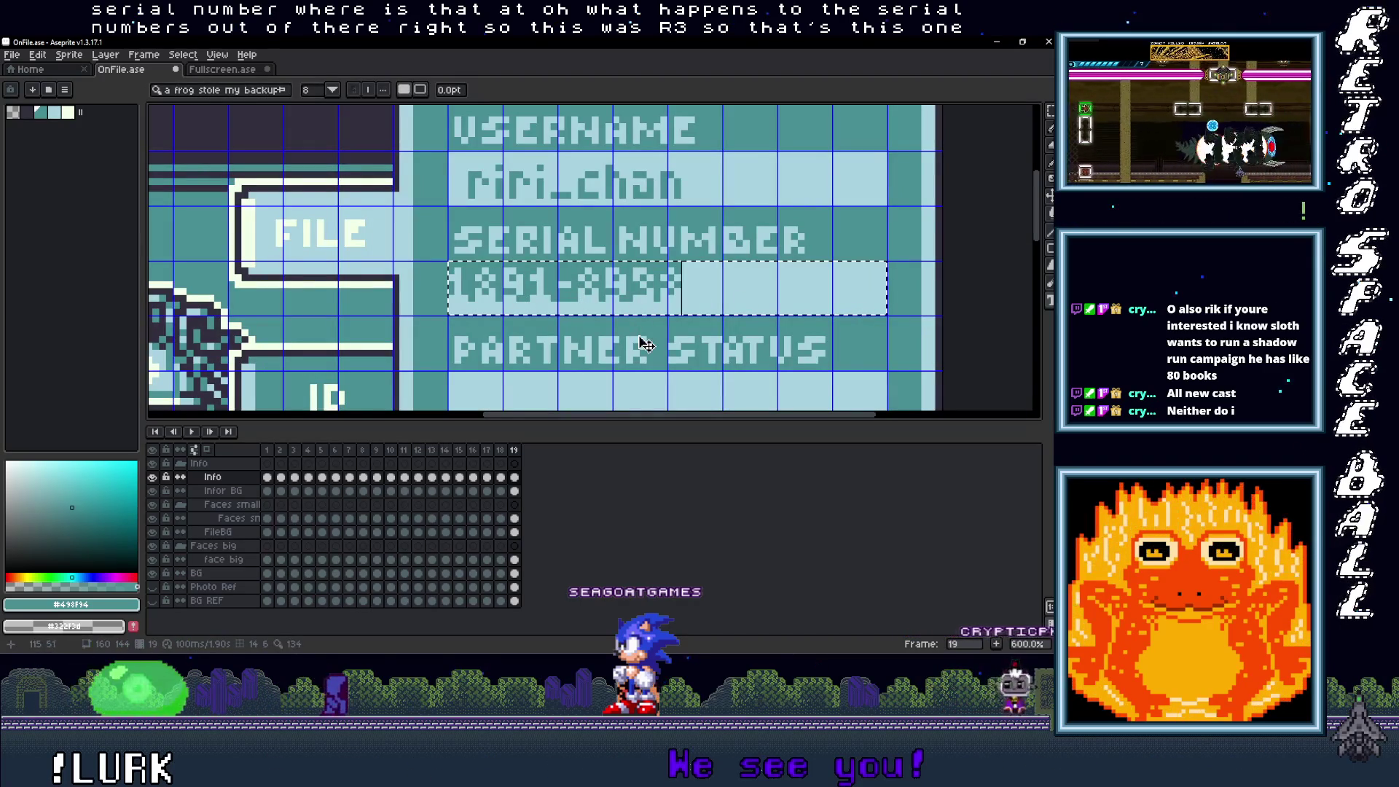
key("Return")
Step: Nudge the serial number a few pixels right to line it up, then zoom out
key("m")
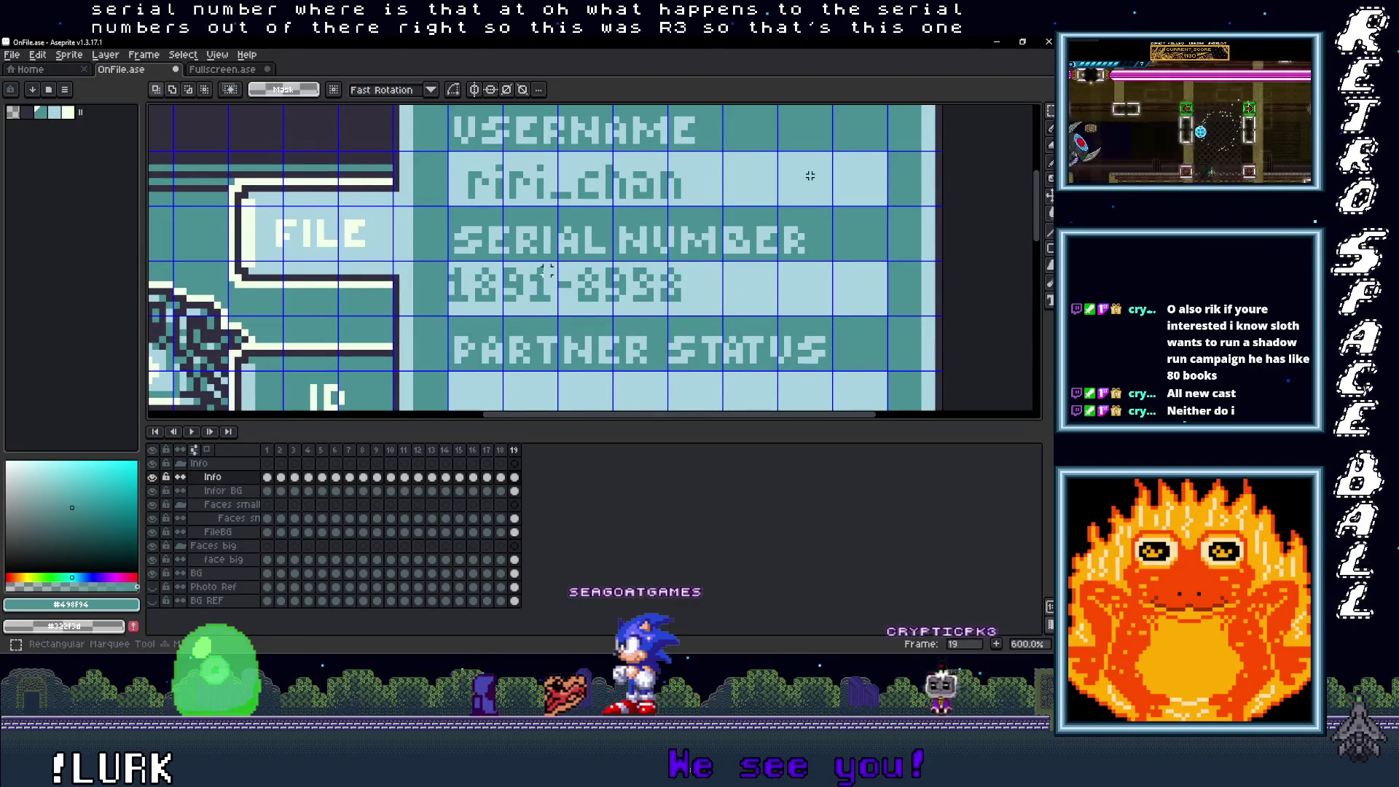
left_click_drag(644, 290, 689, 309)
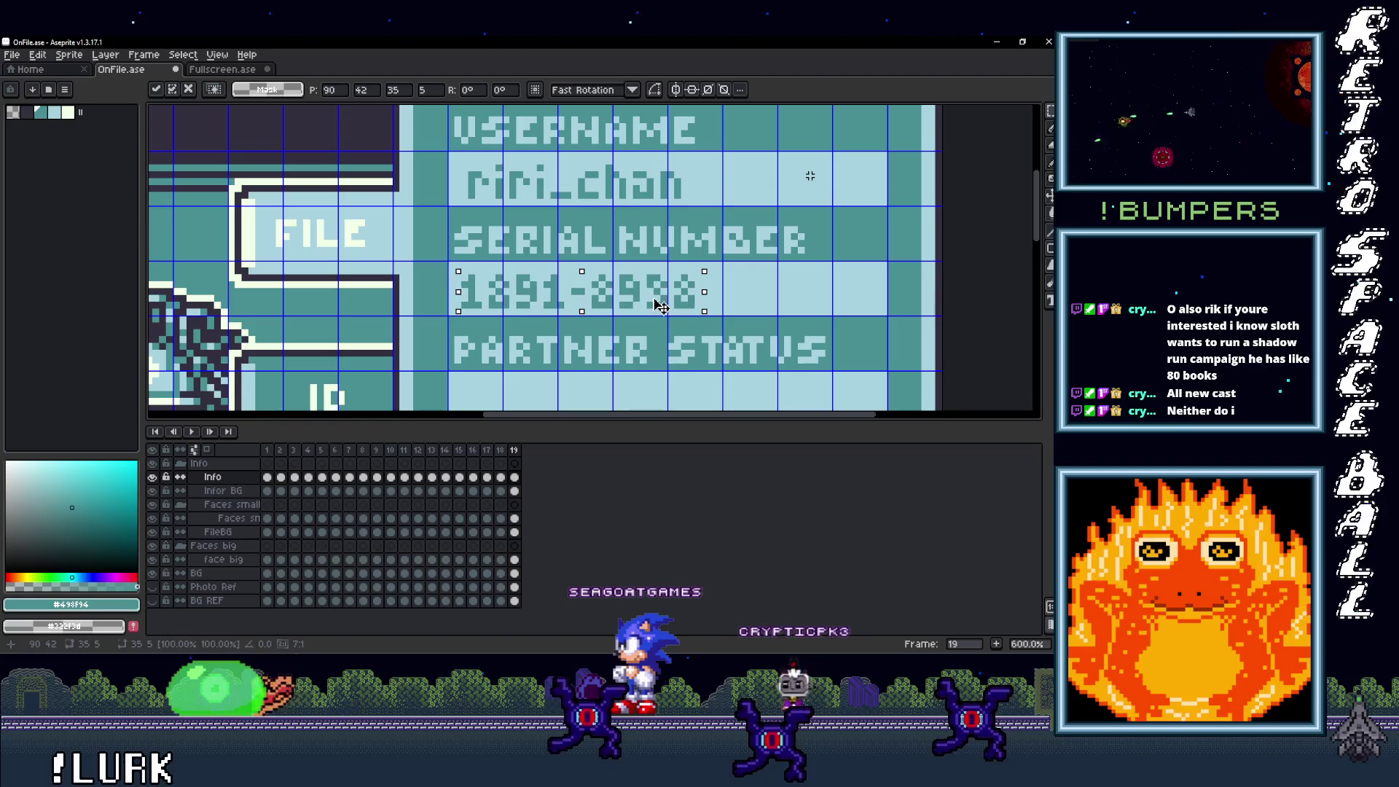
key("Right")
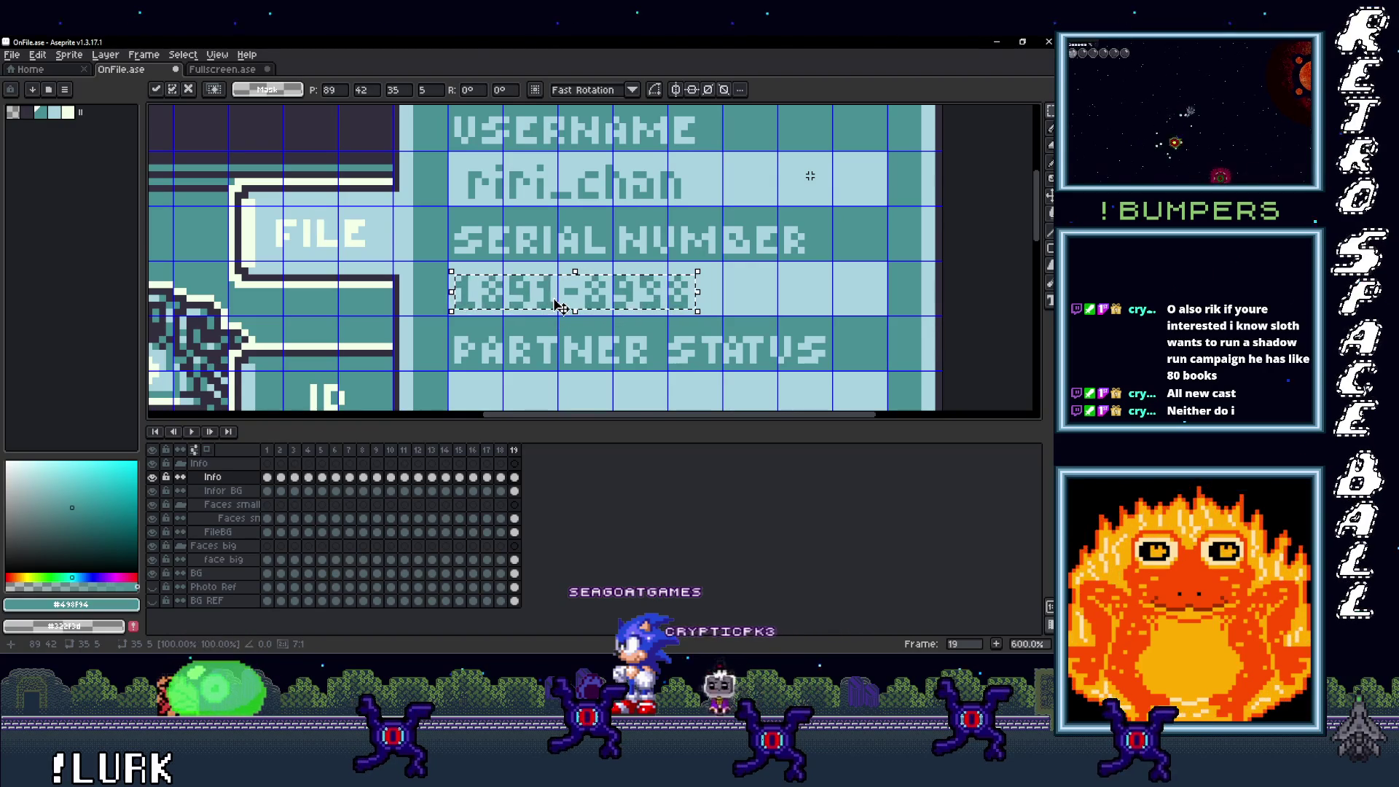
key("Right")
key("Right")
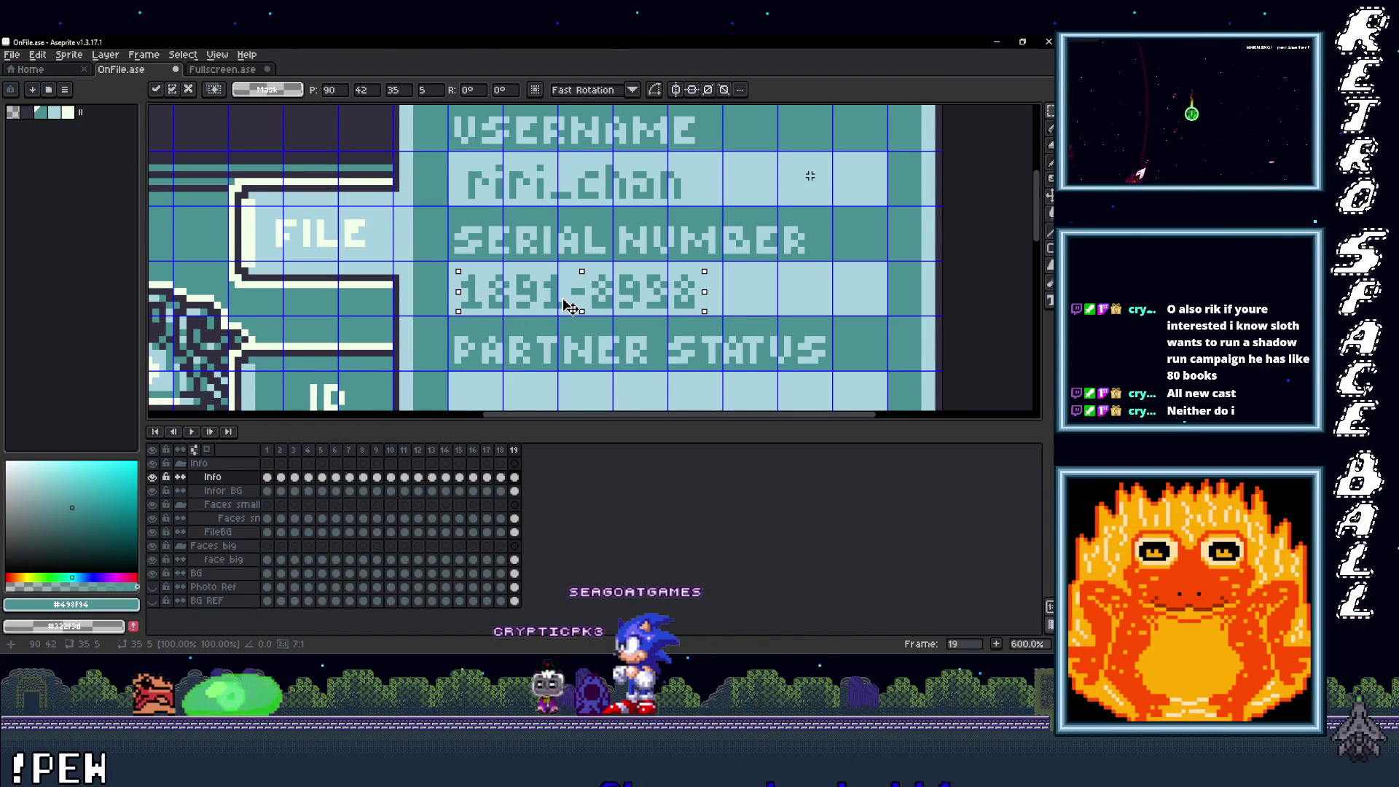
key("Return")
key("minus")
key("minus")
key("minus")
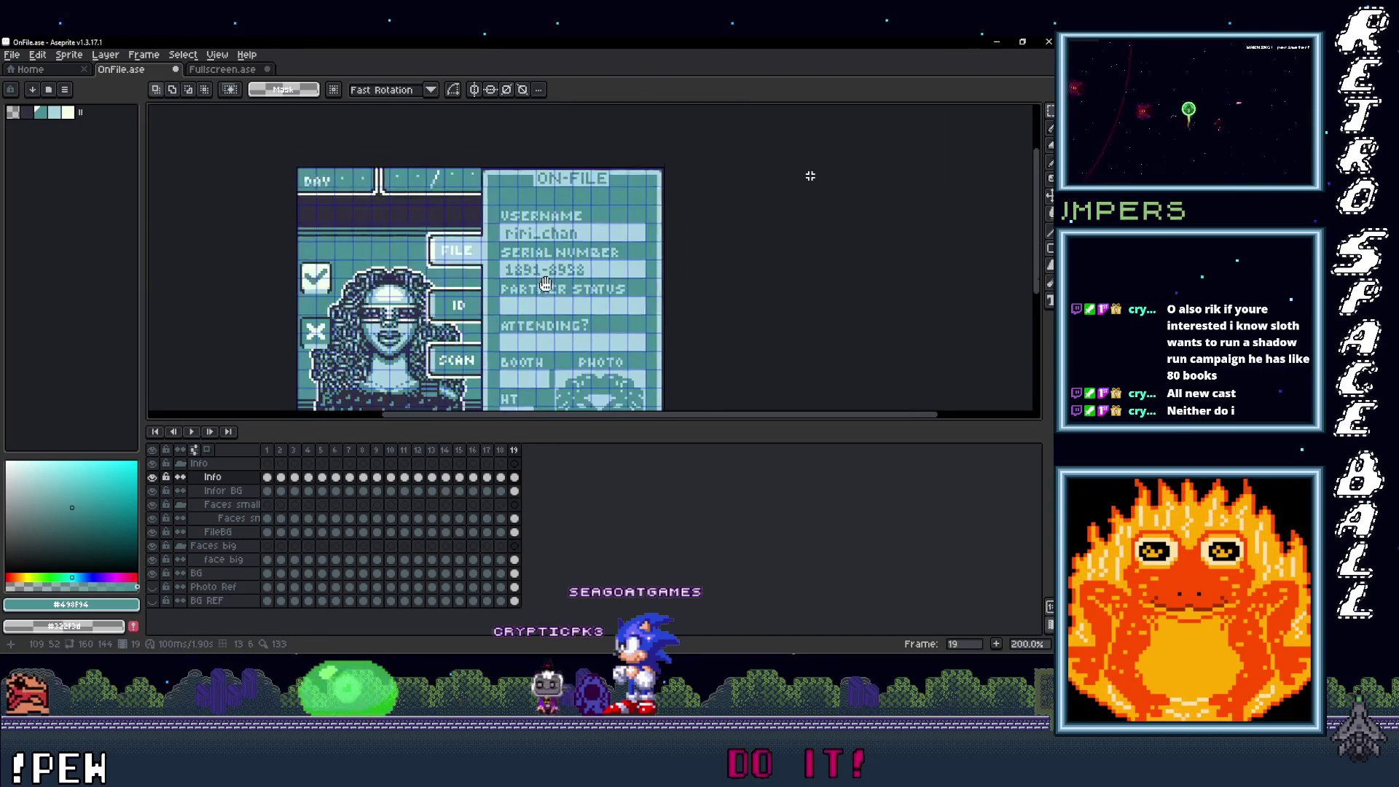
Step: Zoom in on frame 19's info fields and shift the Partnered text slightly right
key("Left")
left_click(521, 454)
key("plus")
key("plus")
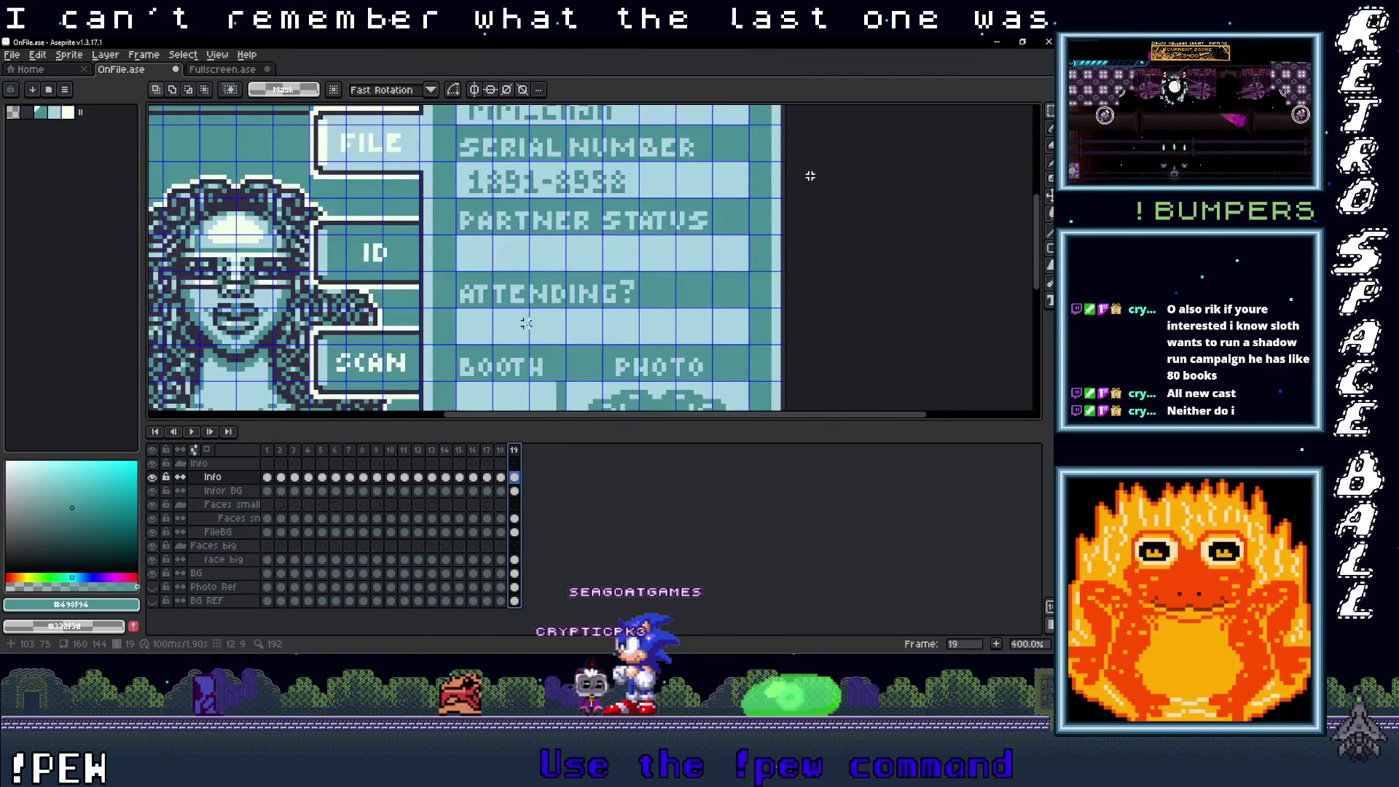
left_click(504, 454)
left_click(513, 452)
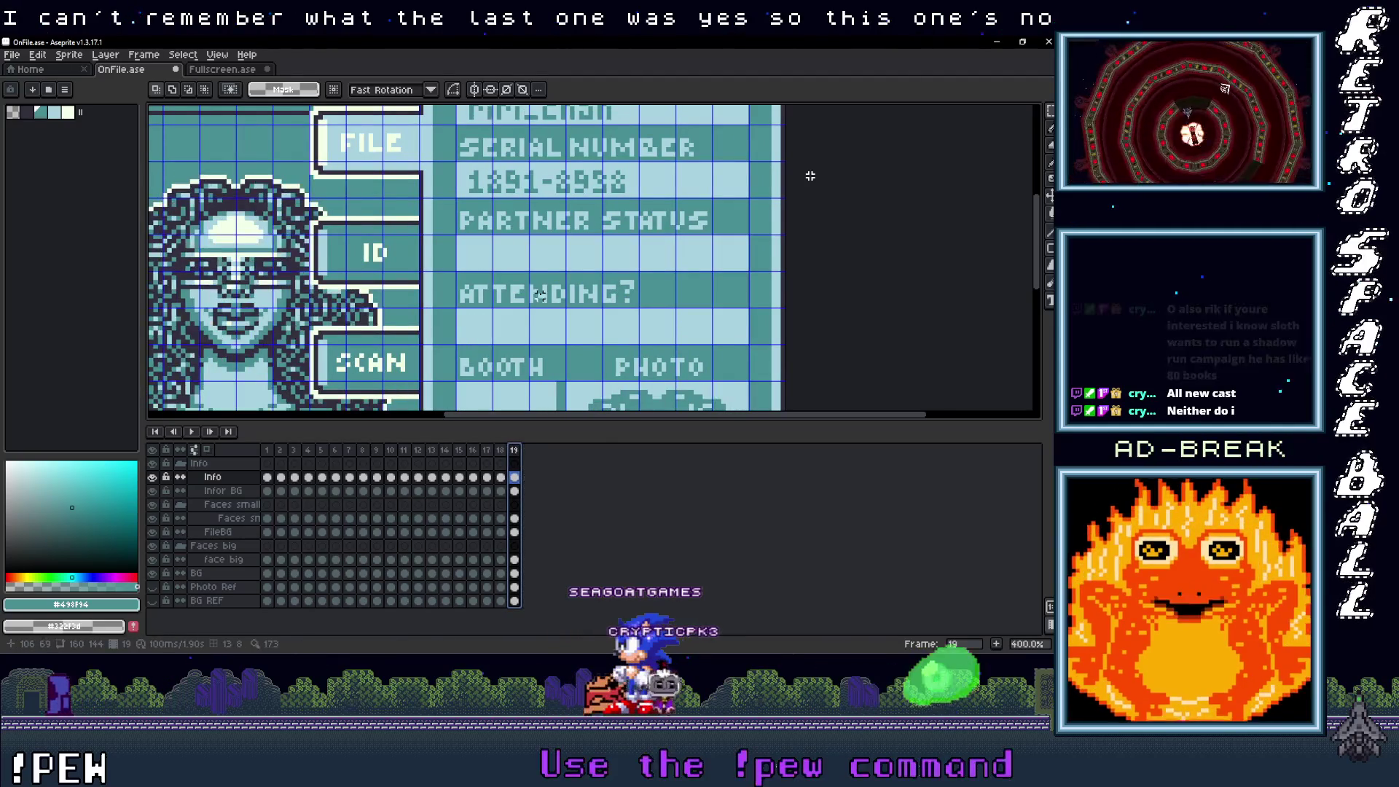
key("t")
scroll(495, 249, "up", 2)
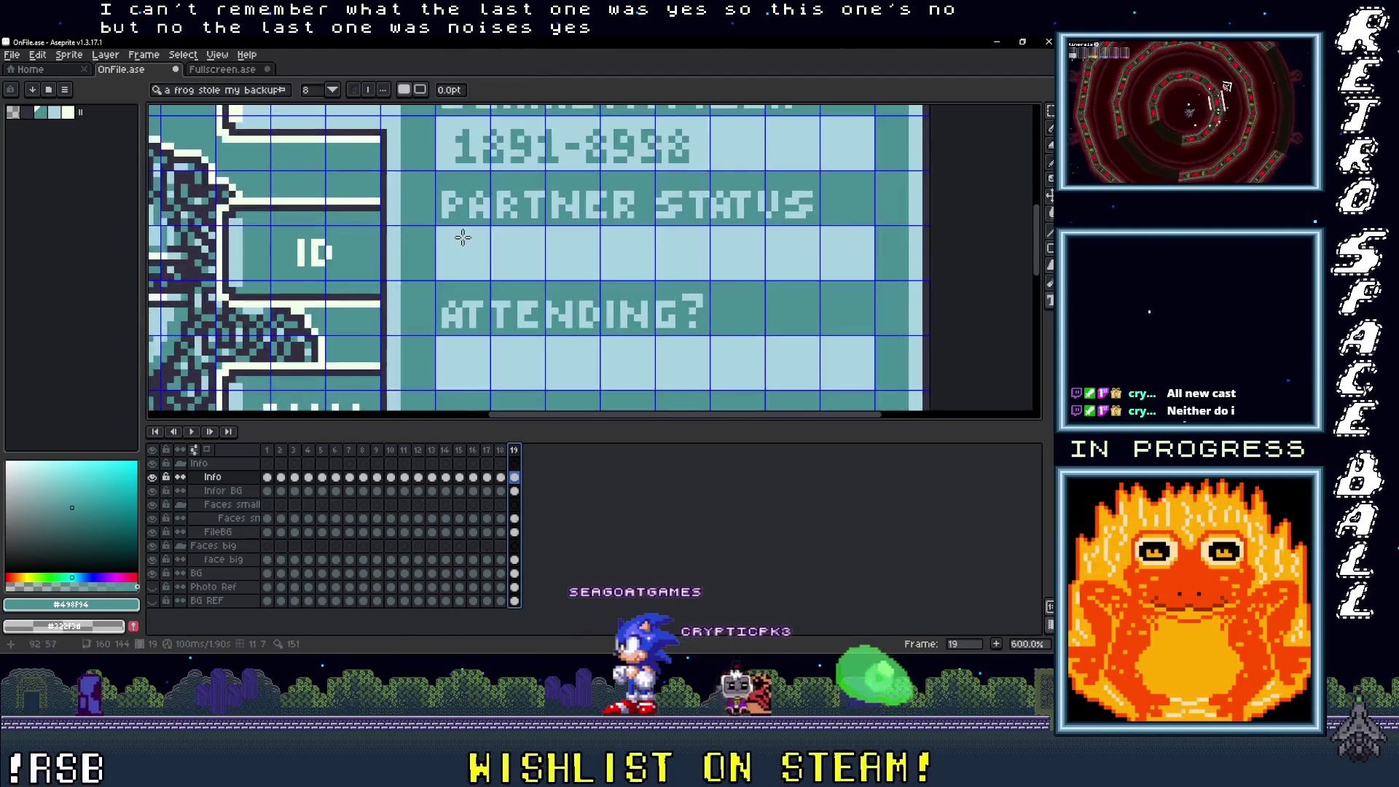
mouse_move(437, 227)
left_mouse_down()
mouse_move(628, 267)
mouse_move(818, 277)
left_mouse_up()
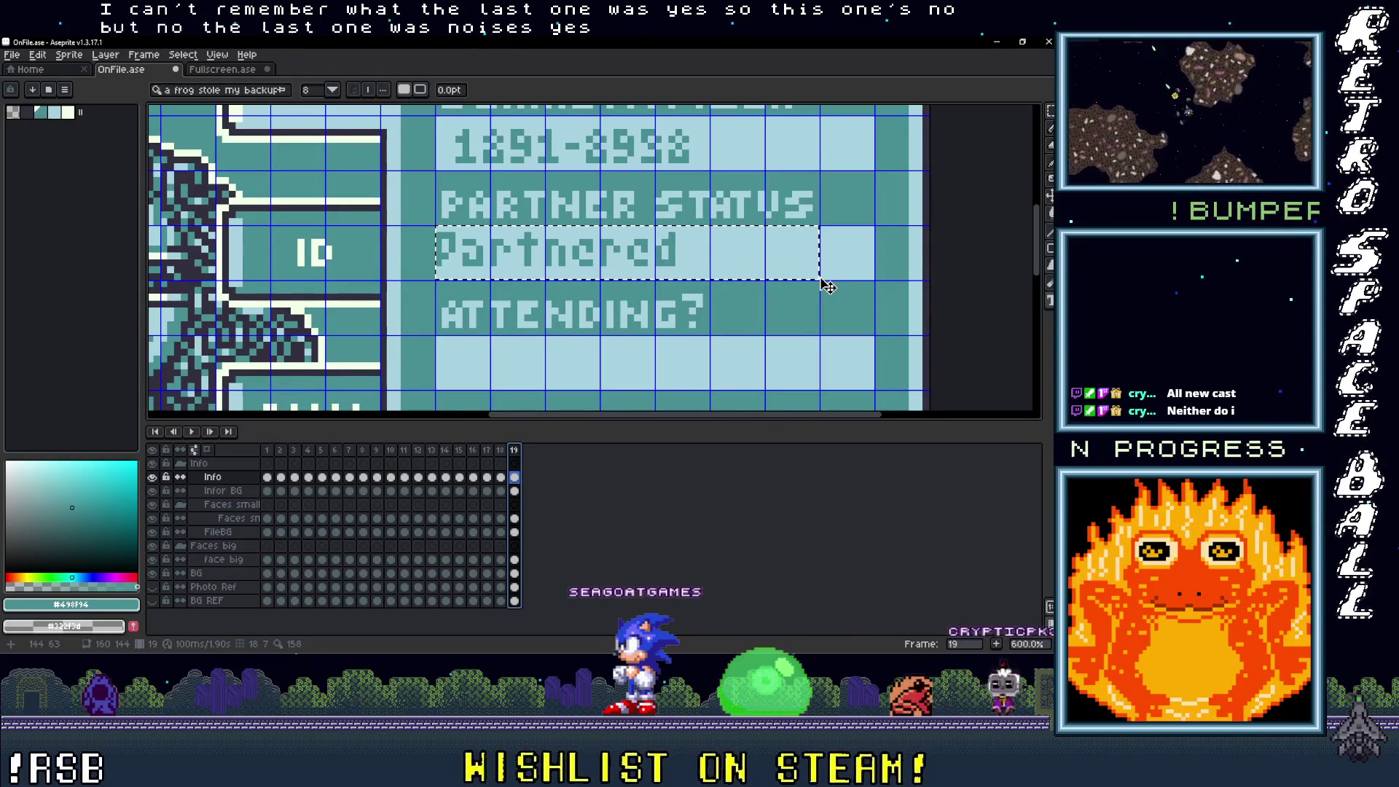
left_click_drag(636, 318, 654, 311)
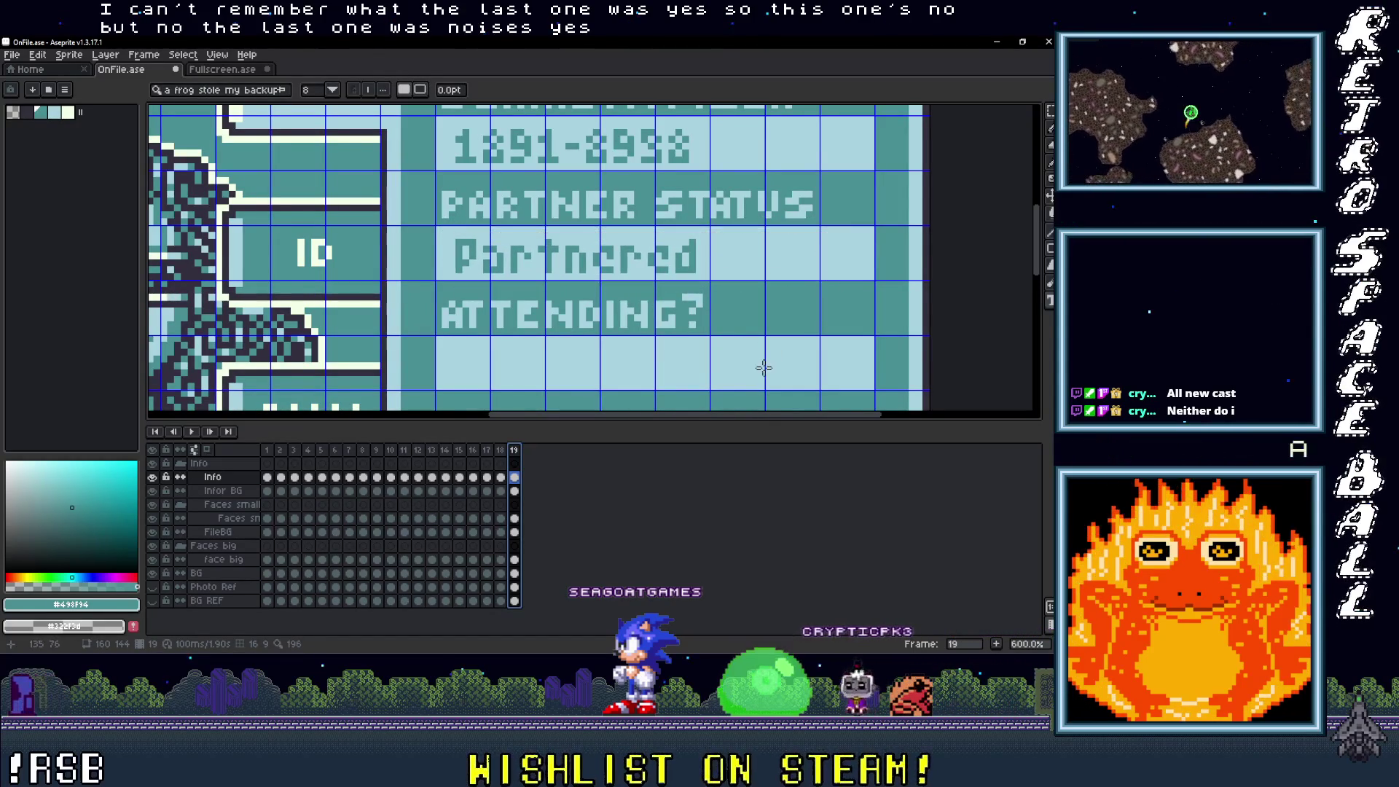
scroll(763, 368, "down", 2)
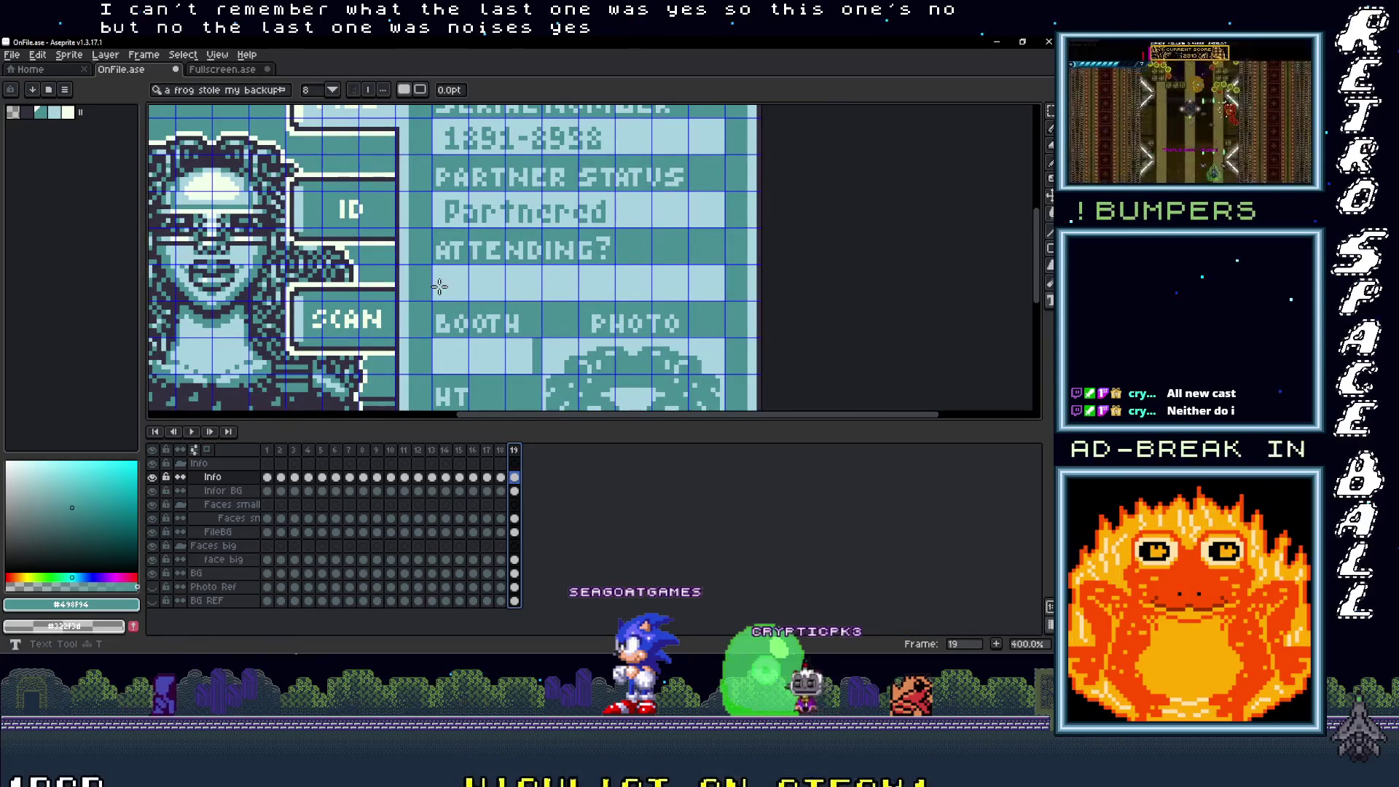
Step: Fill the empty field below ATTENDING? with 'Yes'
scroll(439, 286, "up", 2)
mouse_move(428, 253)
left_mouse_down()
mouse_move(665, 311)
mouse_move(726, 309)
left_mouse_up()
type("Yes")
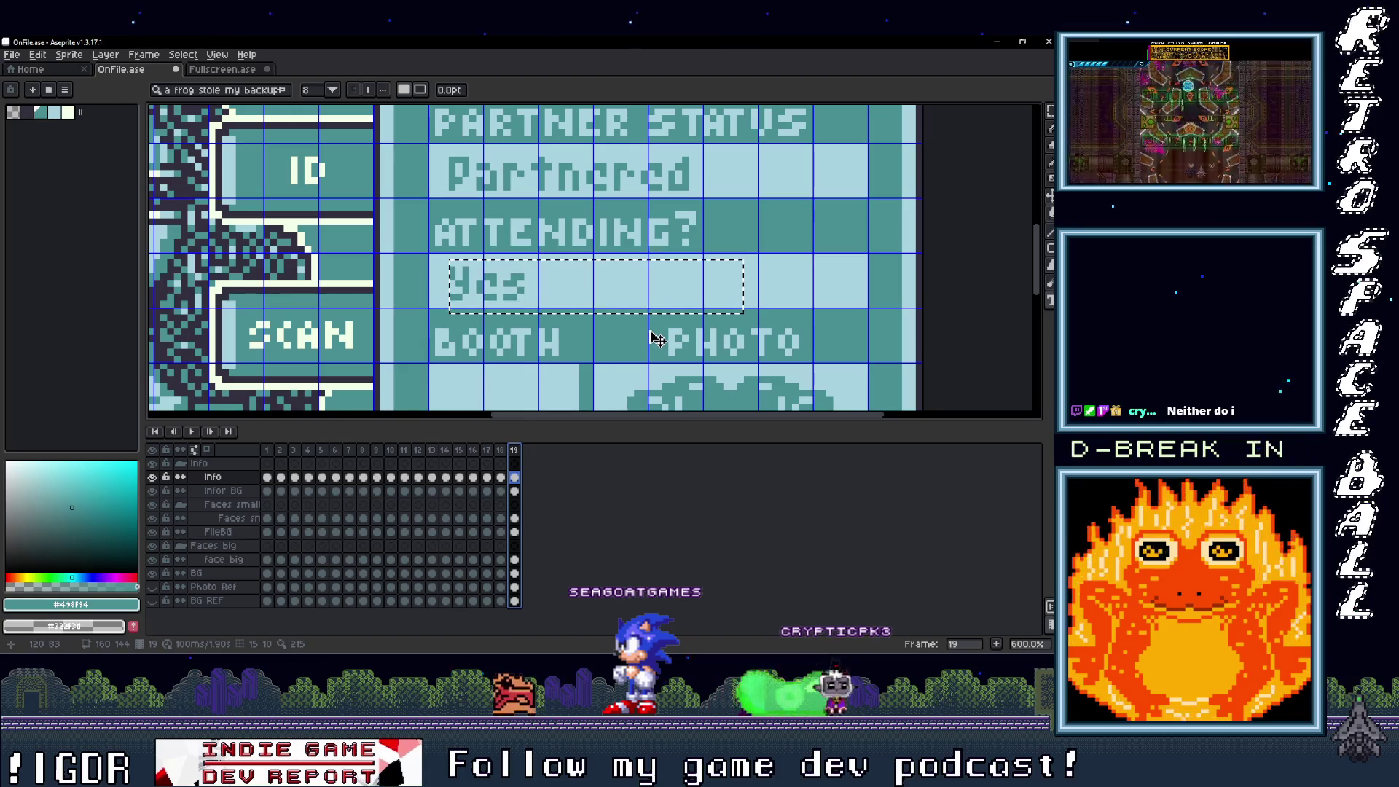
scroll(601, 368, "down", 3)
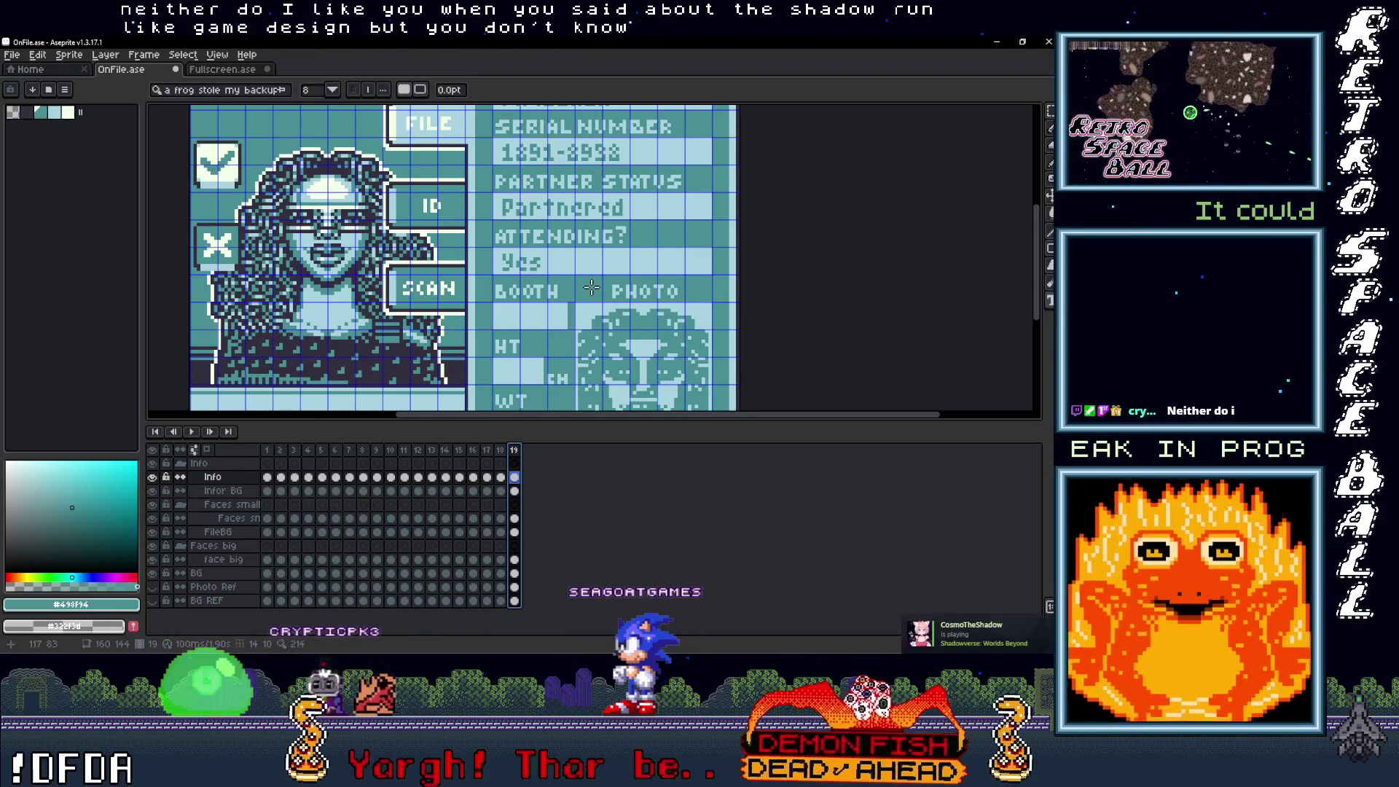
scroll(588, 292, "down", 1)
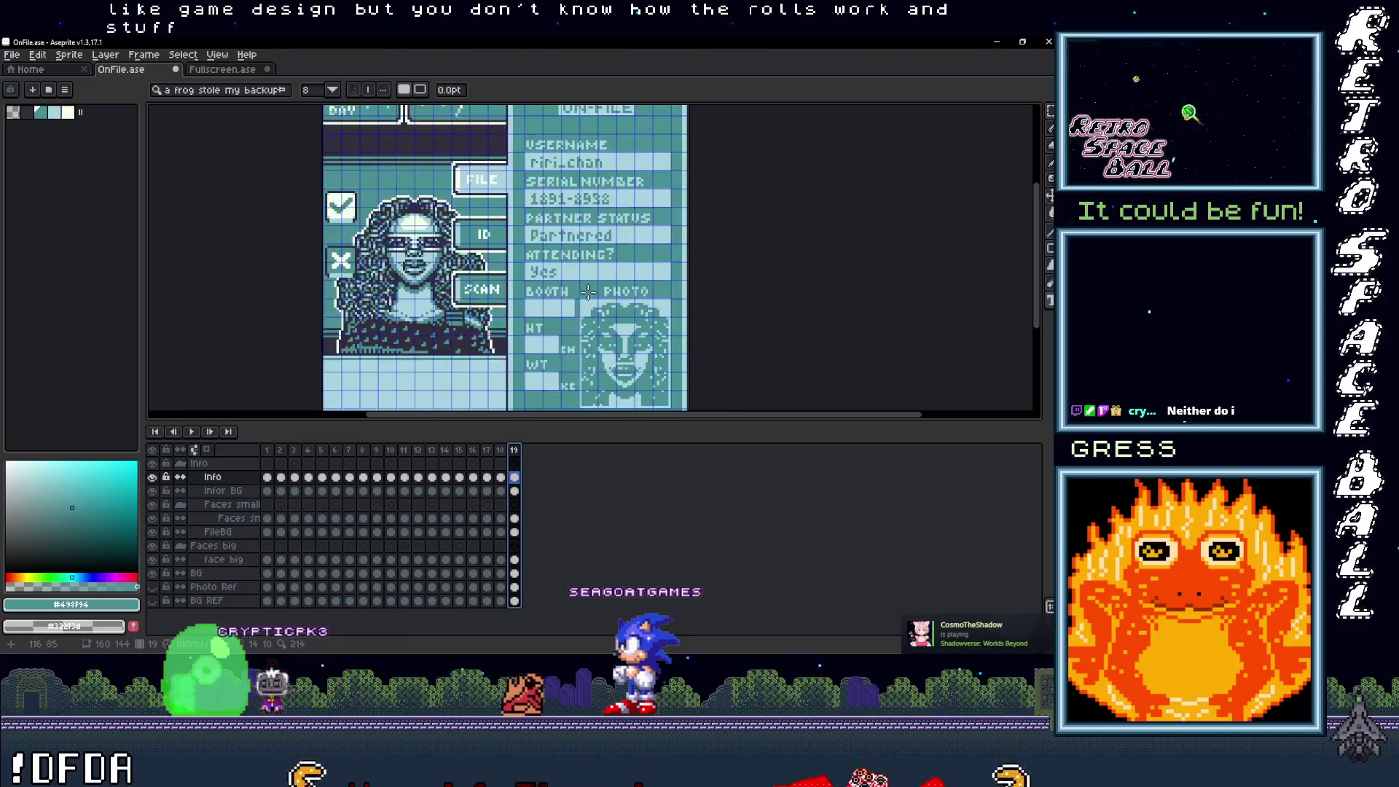
scroll(547, 273, "up", 1)
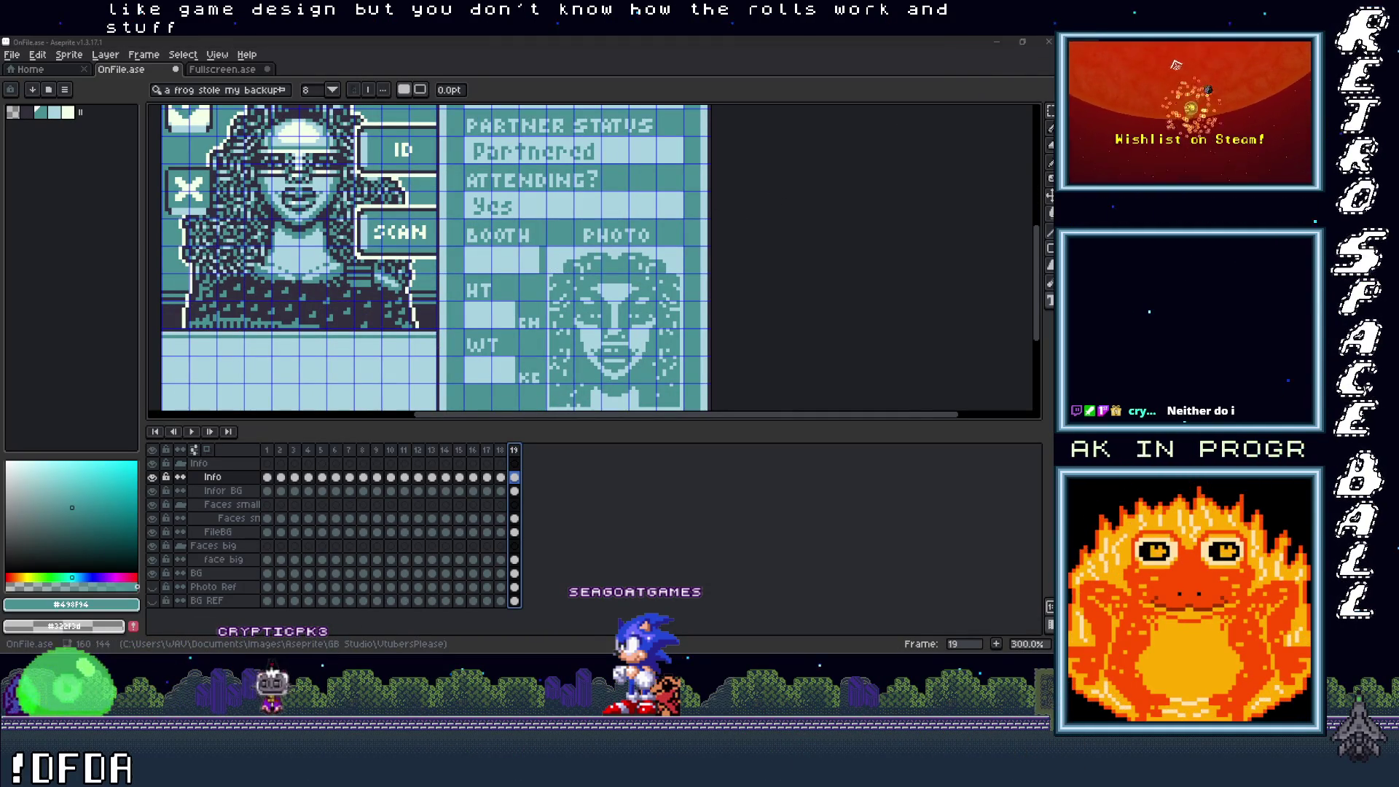
Step: Check the booth value in the Chrome spreadsheet, then minimize it
mouse_move(998, 37)
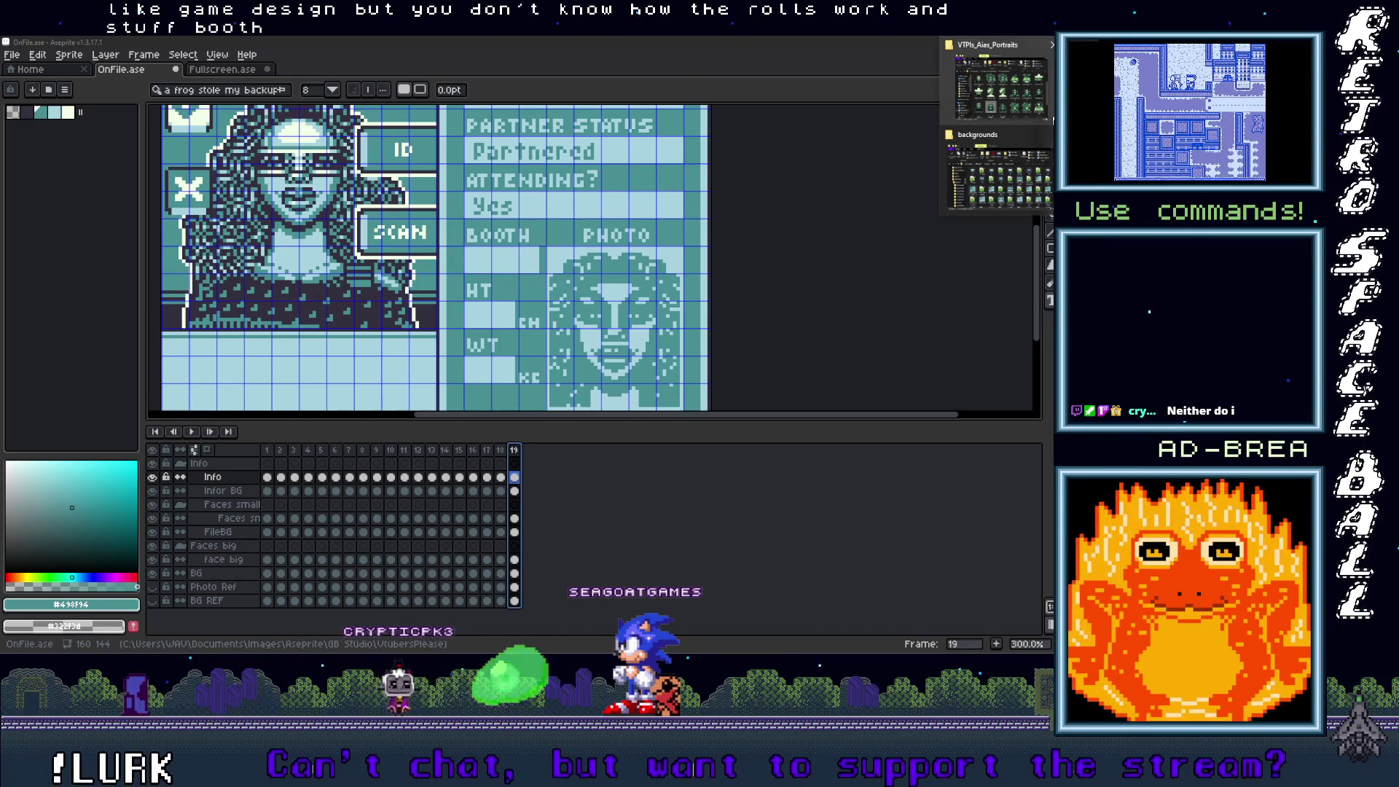
left_click(1006, 188)
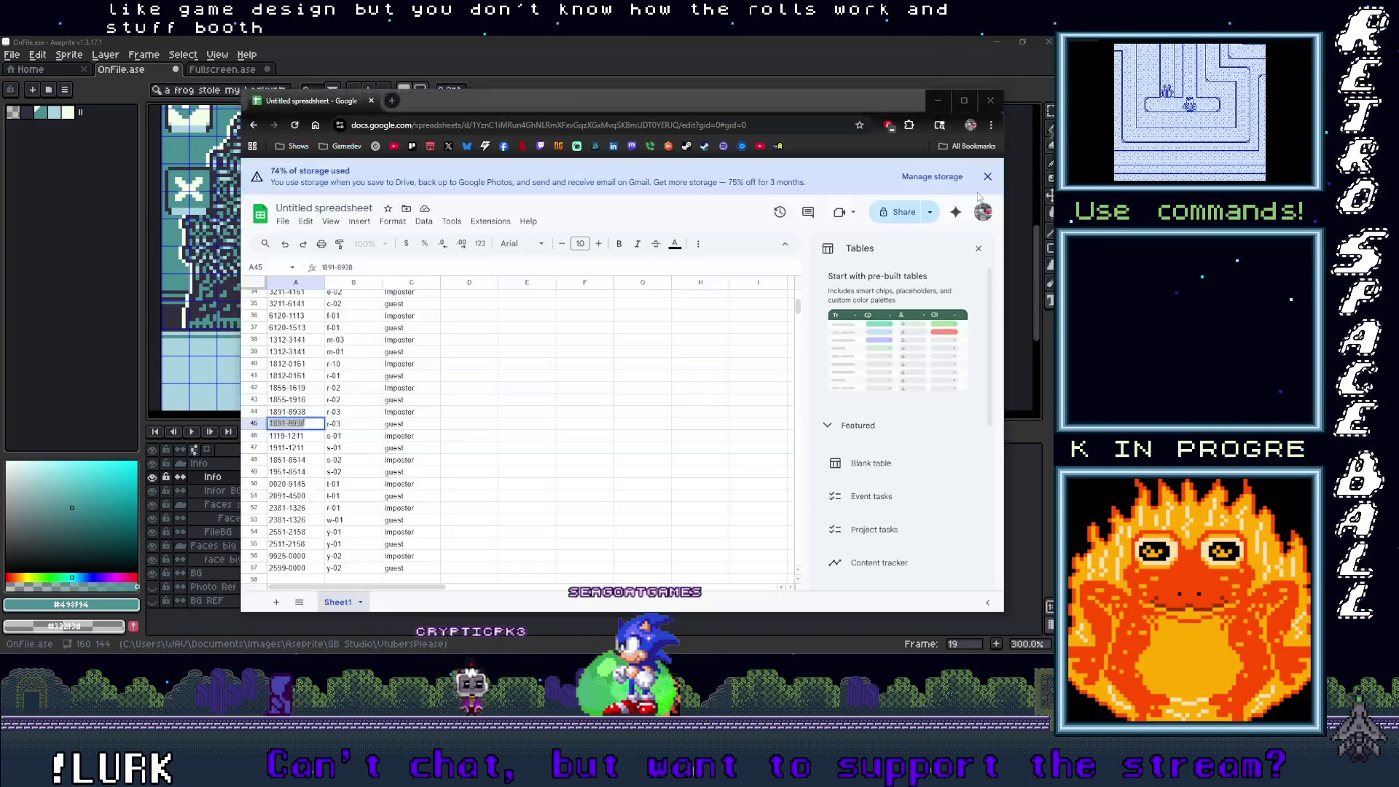
left_click(938, 106)
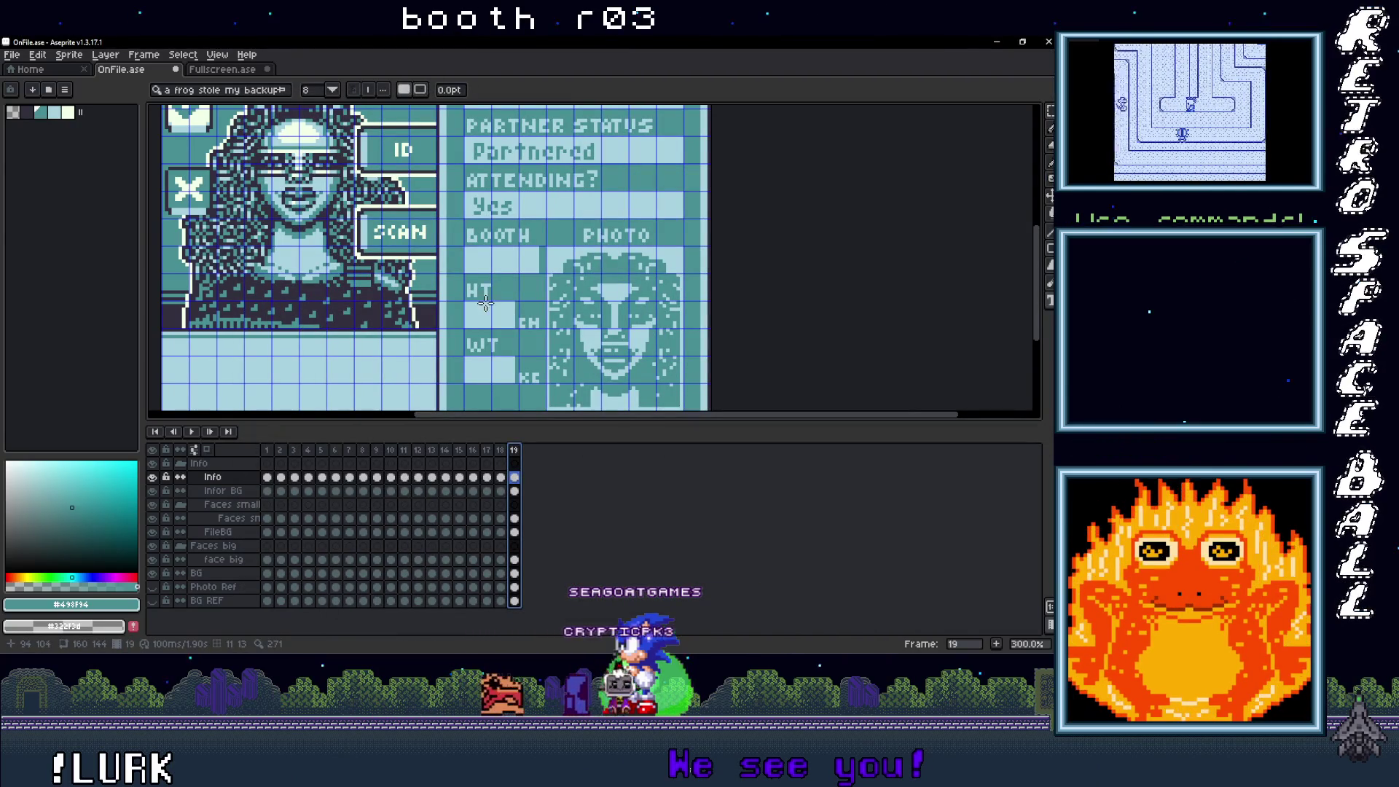
Step: Enter 'R-03' as text in the BOOTH field
scroll(483, 252, "up", 3)
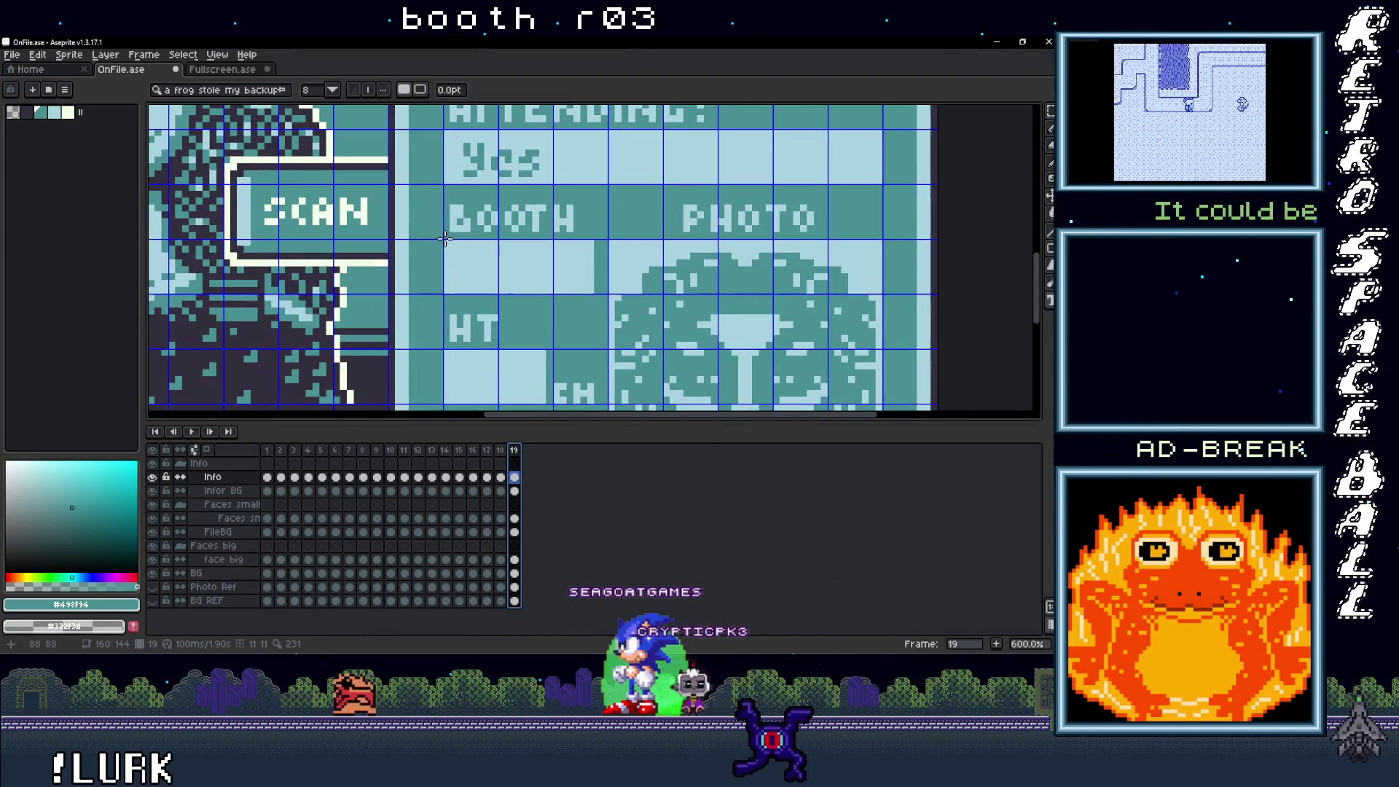
left_click_drag(445, 239, 591, 290)
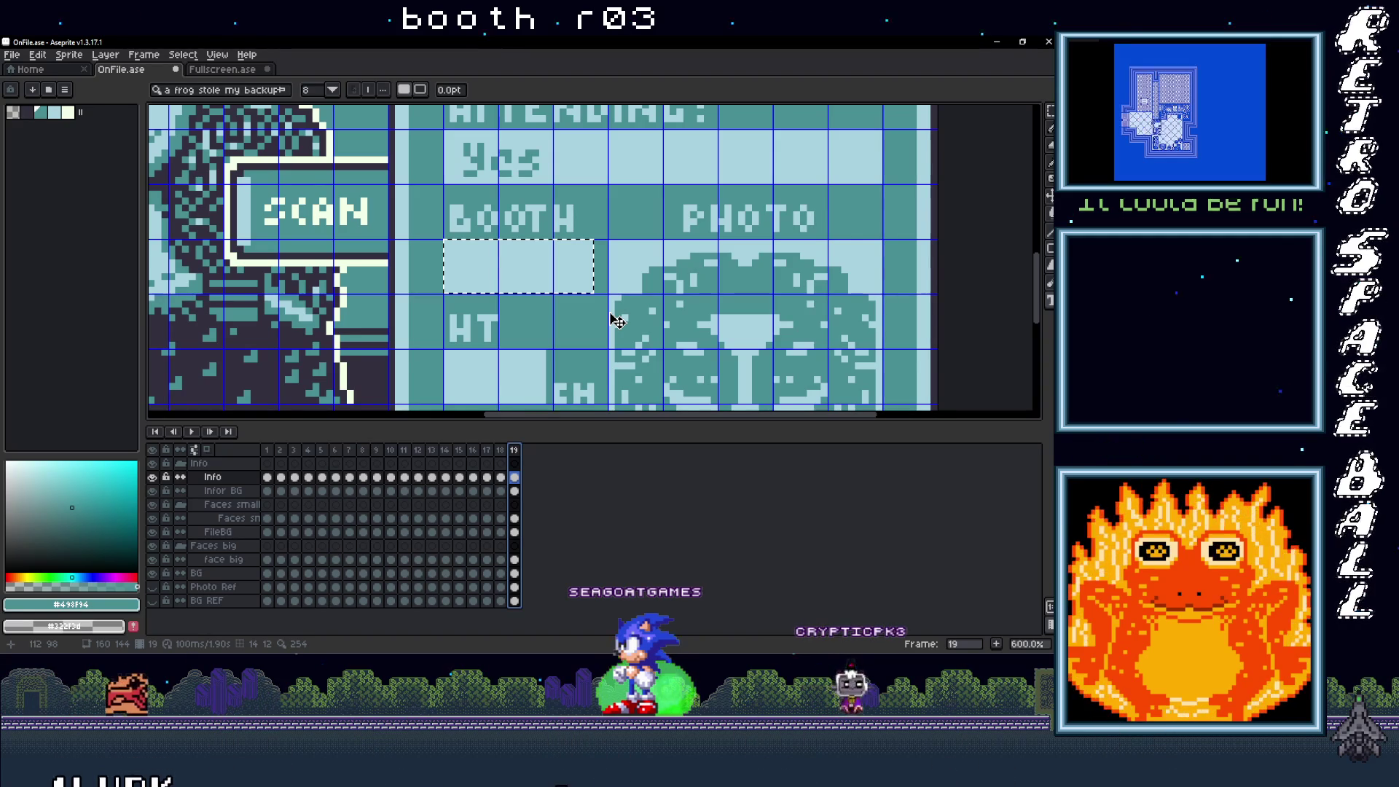
left_click(518, 479)
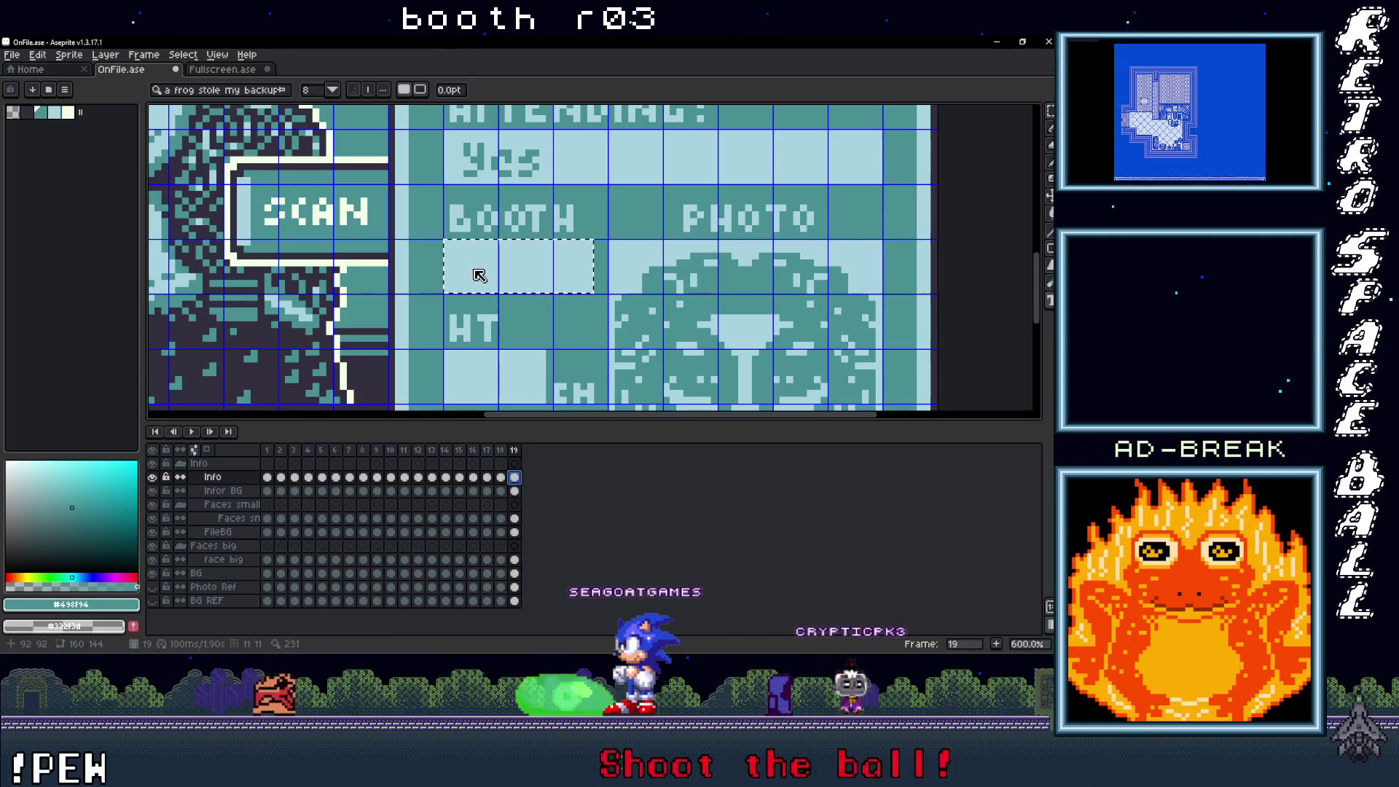
key("b")
key("ctrl+z")
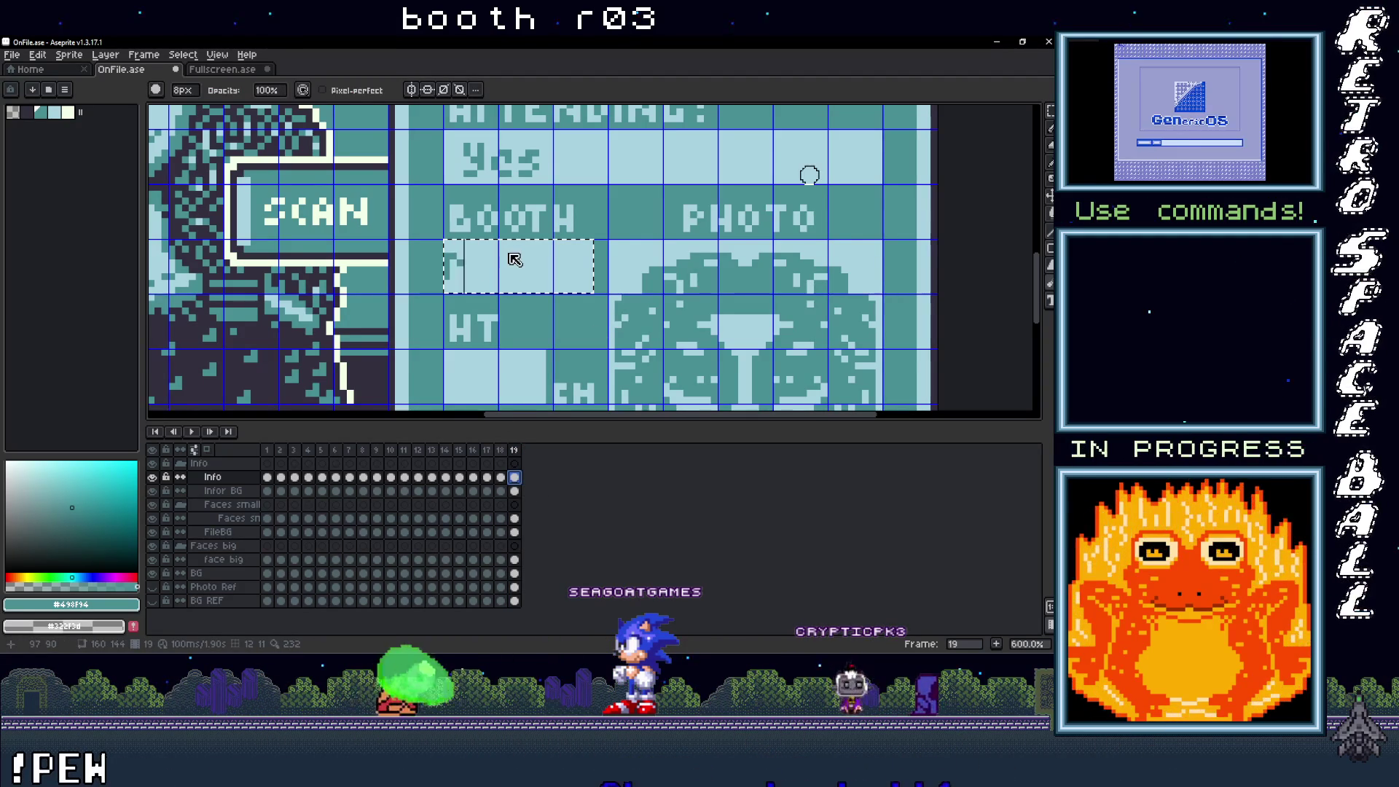
key("Right")
key("Right")
key("Right")
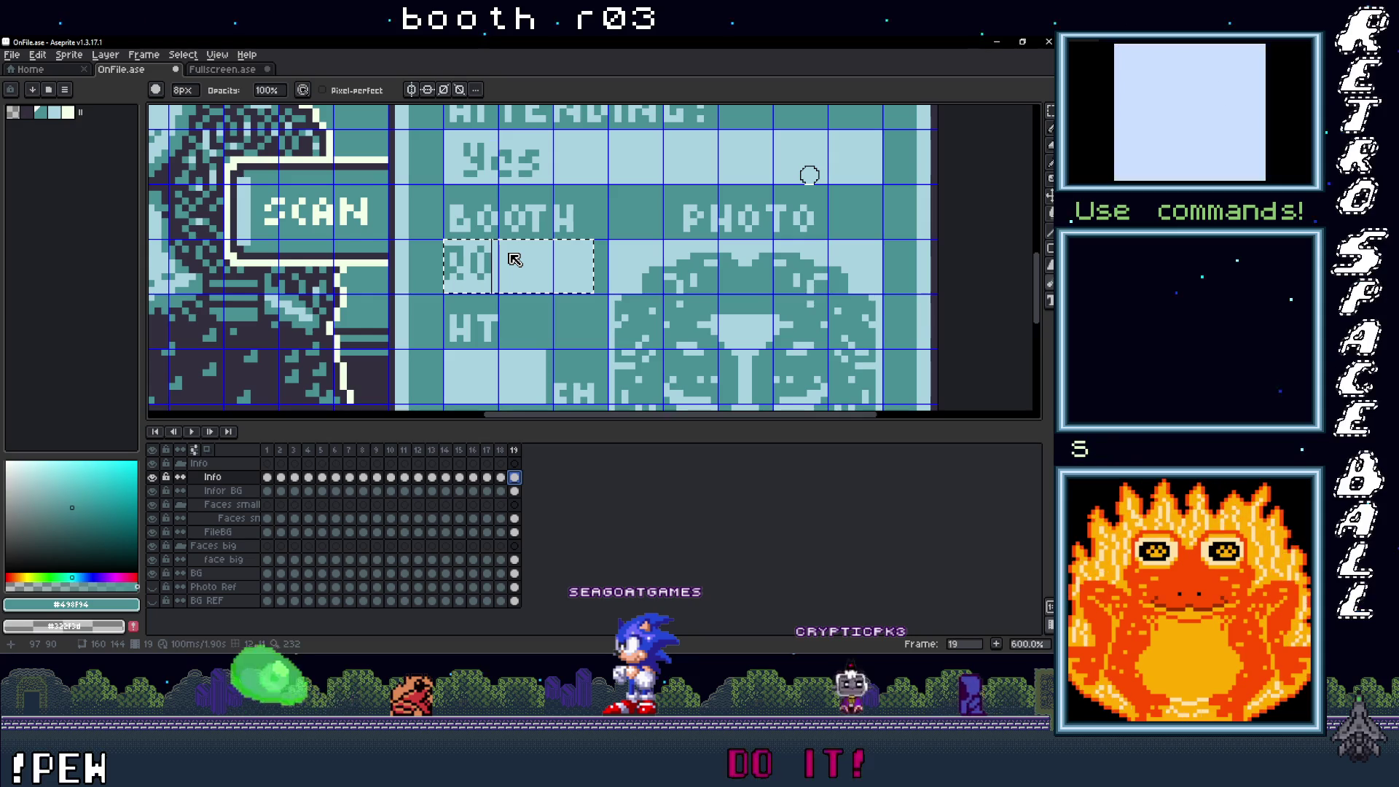
key("Right")
key("Right")
key("Right")
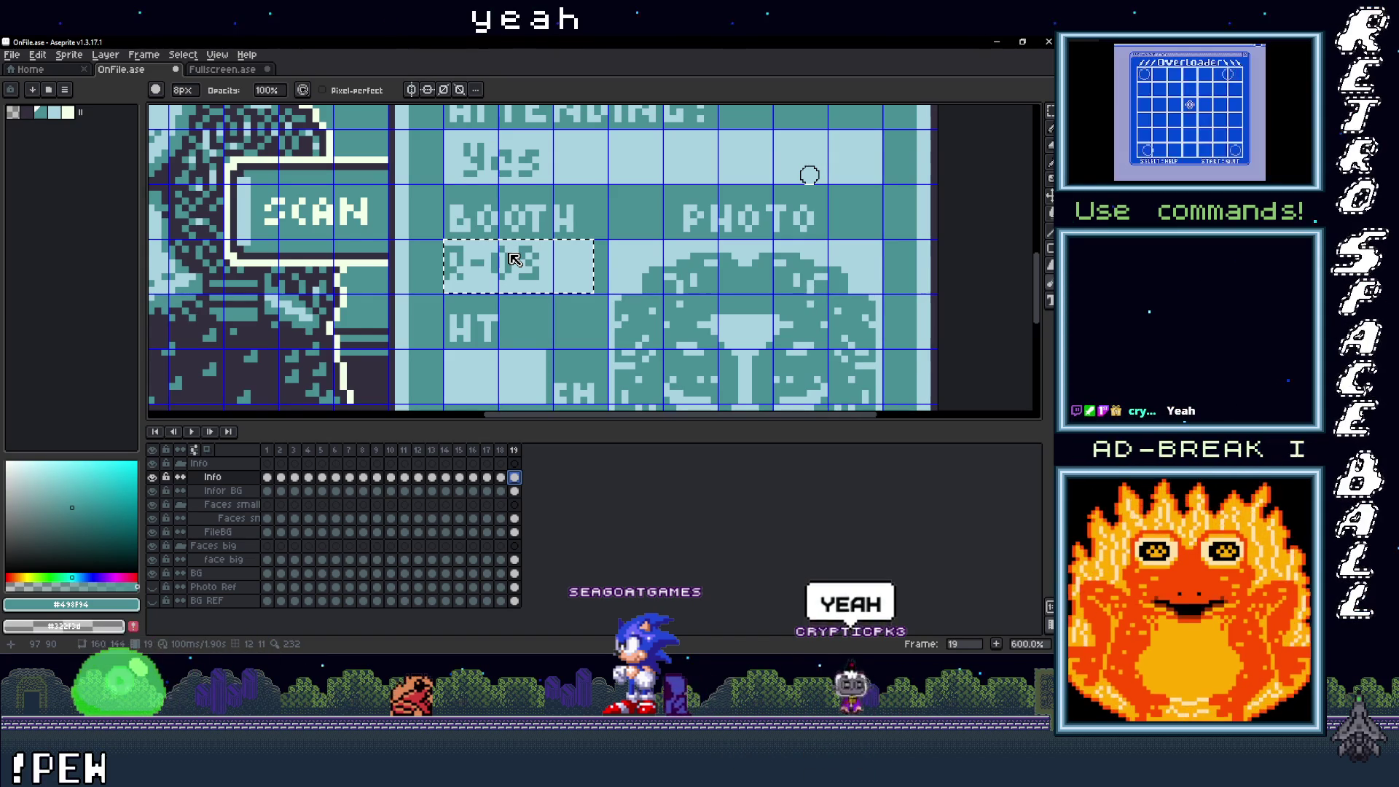
key("ctrl+d")
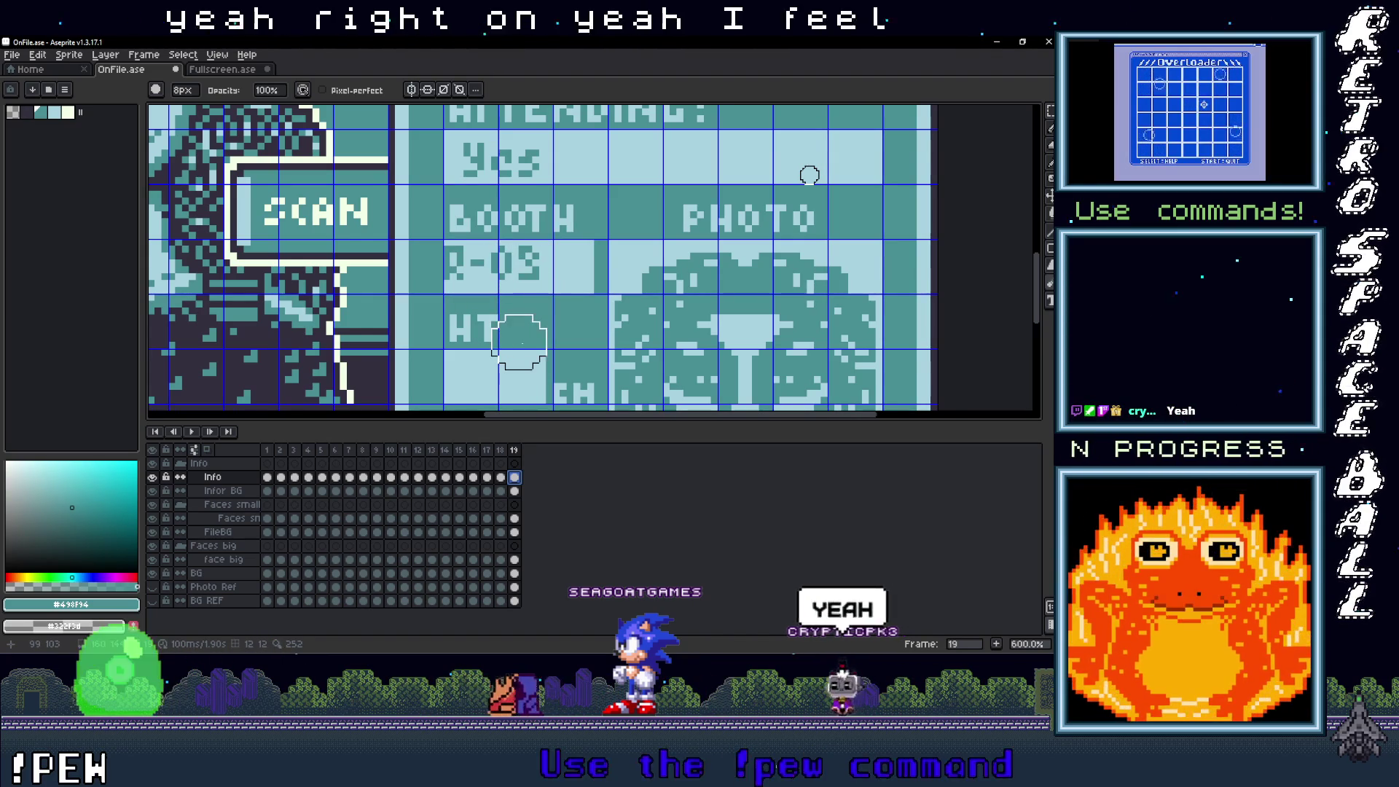
Step: Marquee-select the R-03 booth text, then deselect it with Ctrl+D
scroll(505, 308, "up", 3)
key("m")
mouse_move(375, 168)
left_mouse_down()
mouse_move(648, 259)
mouse_move(692, 290)
left_mouse_up()
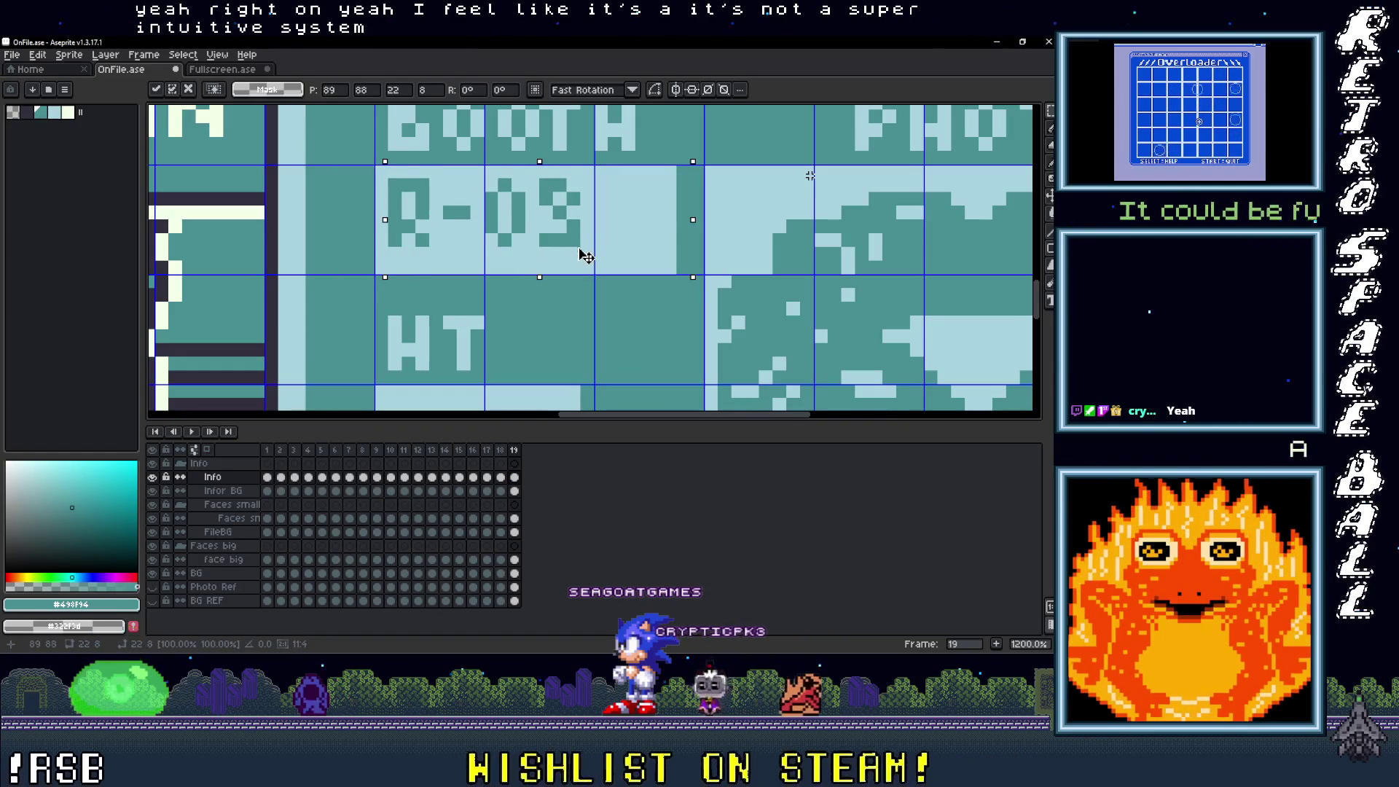
scroll(586, 260, "down", 2)
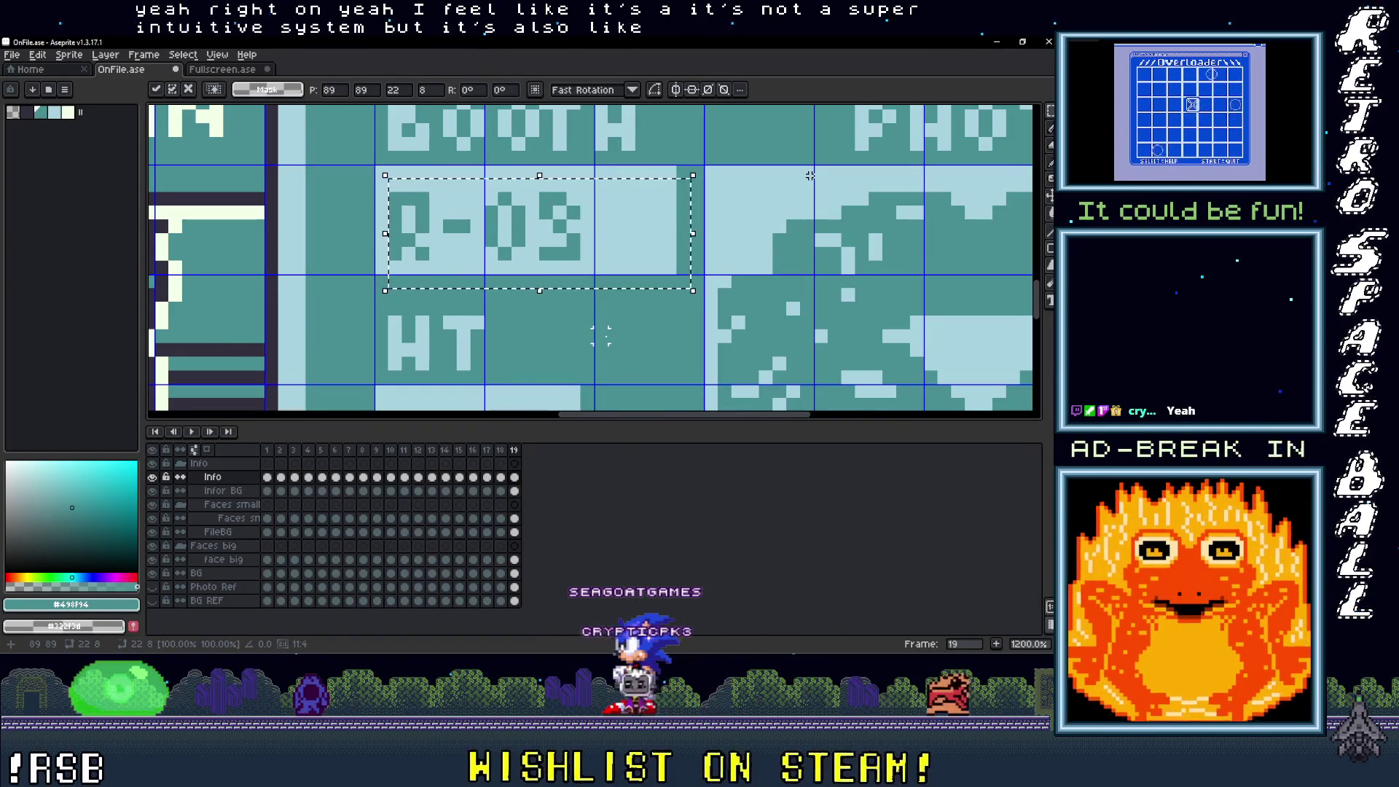
key("ctrl+d")
scroll(602, 336, "down", 2)
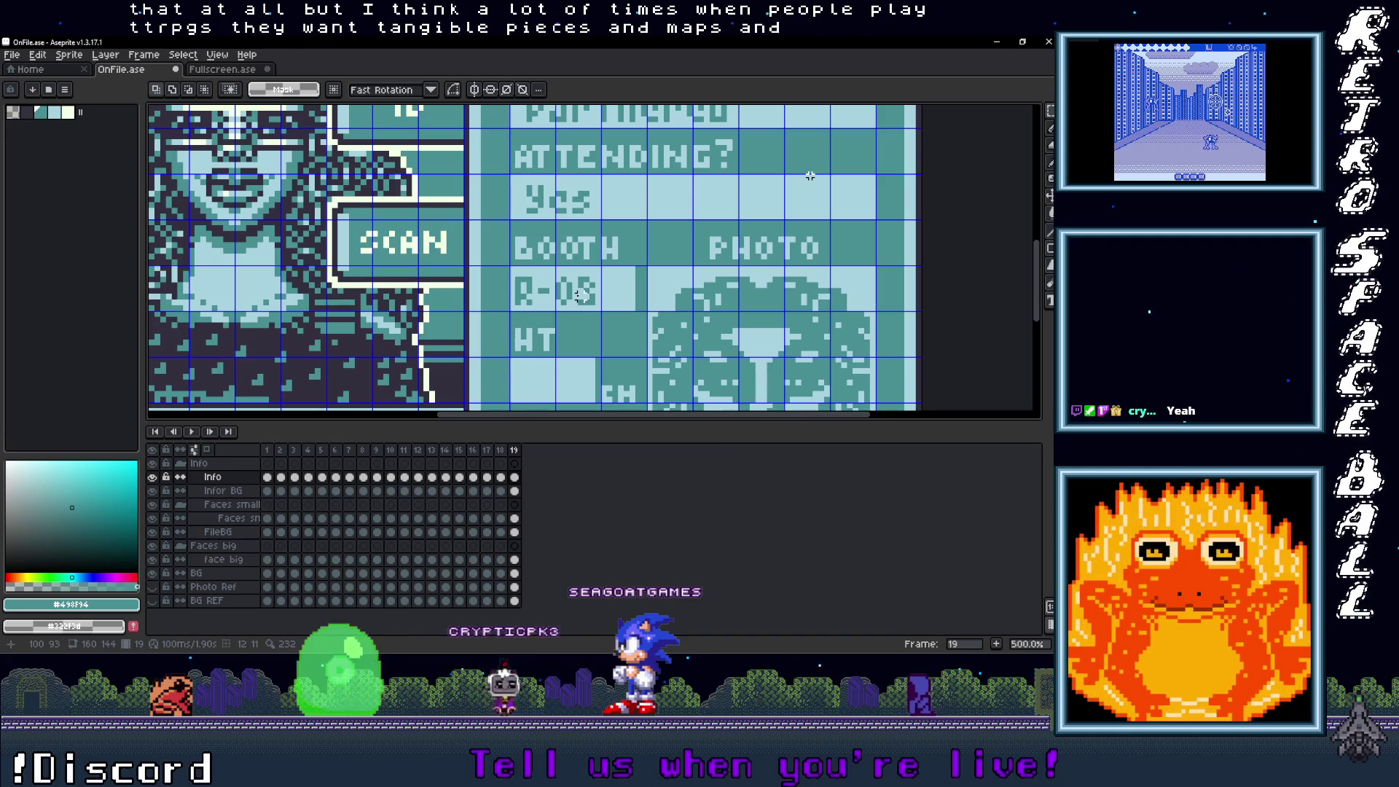
scroll(804, 275, "down", 2)
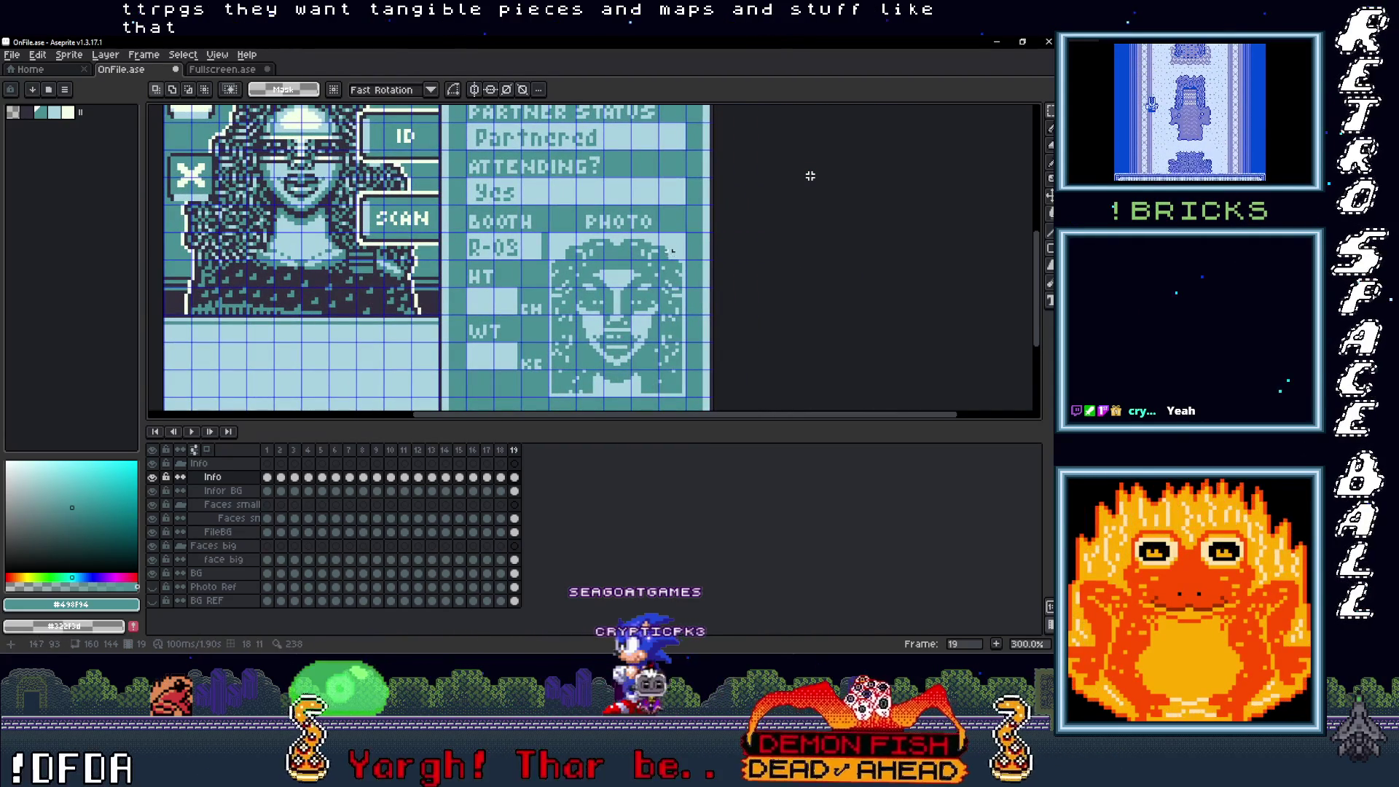
scroll(536, 332, "up", 1)
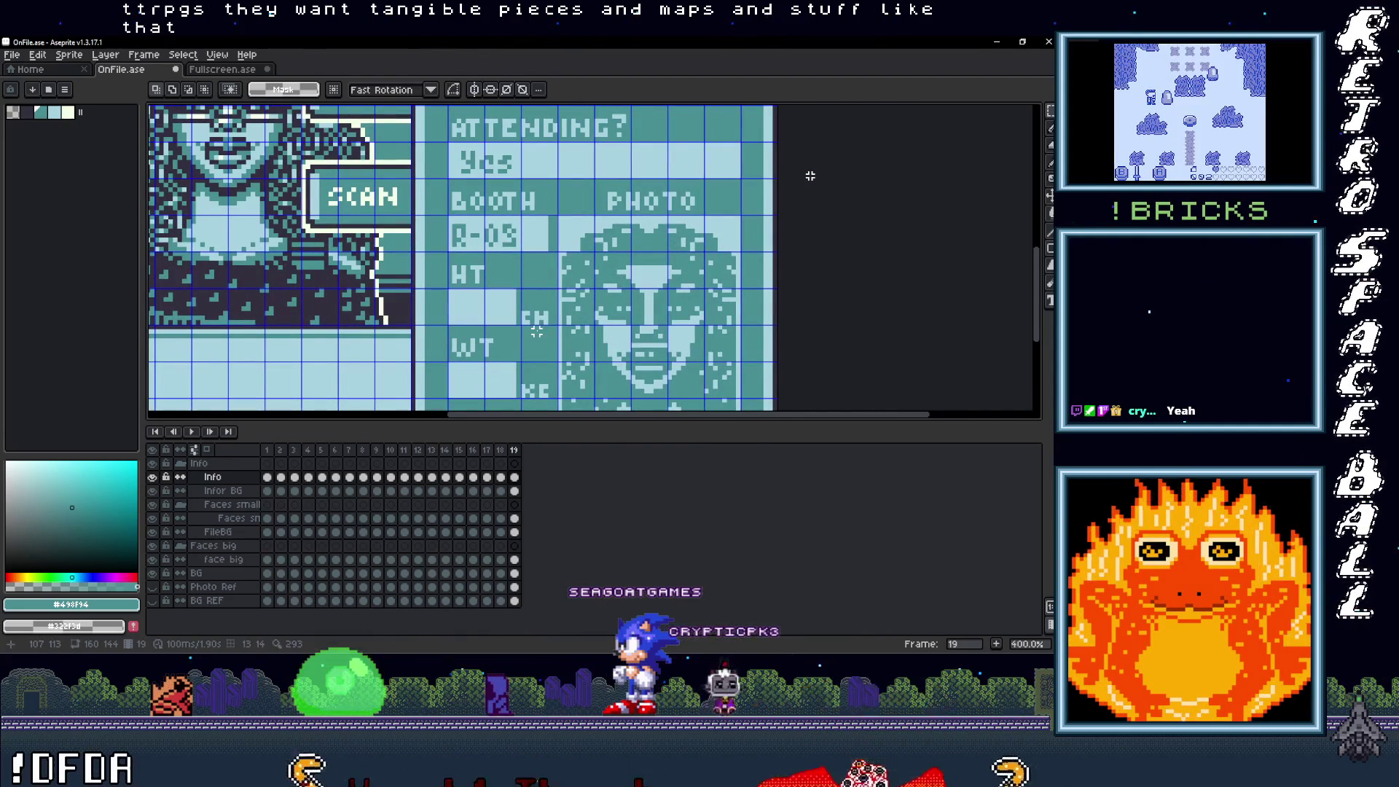
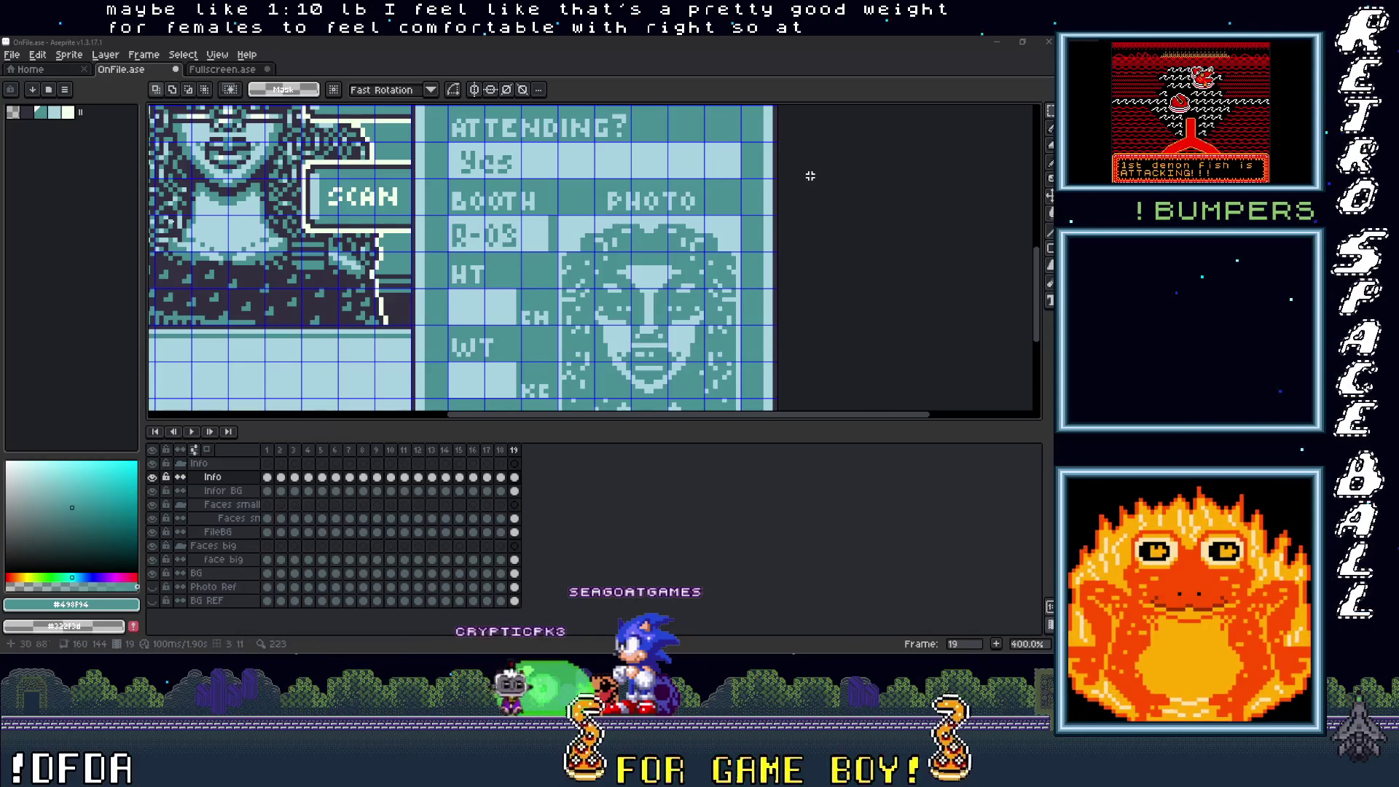
Step: On the Info layer, add the text 52 and position it in the WT field
left_click(516, 504)
left_click(514, 477)
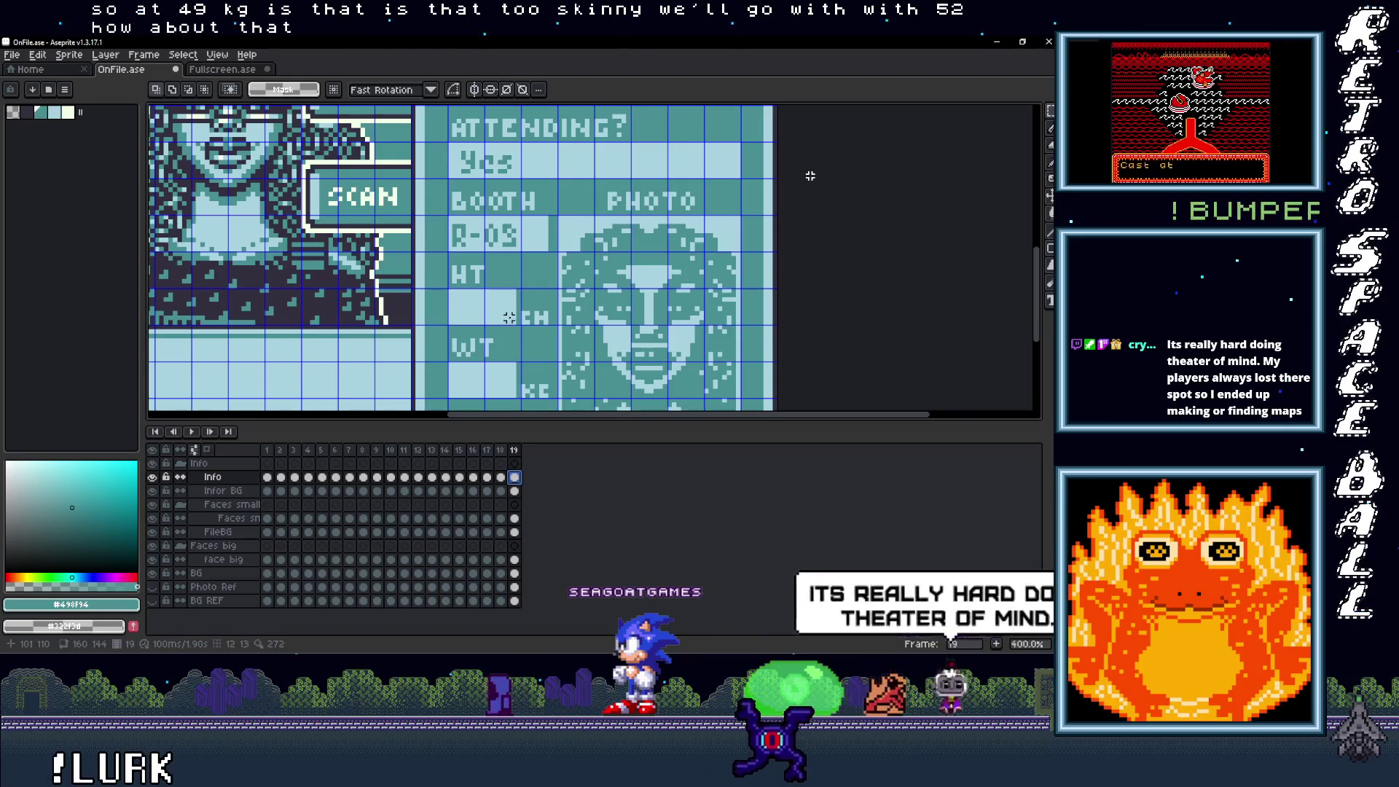
key("t")
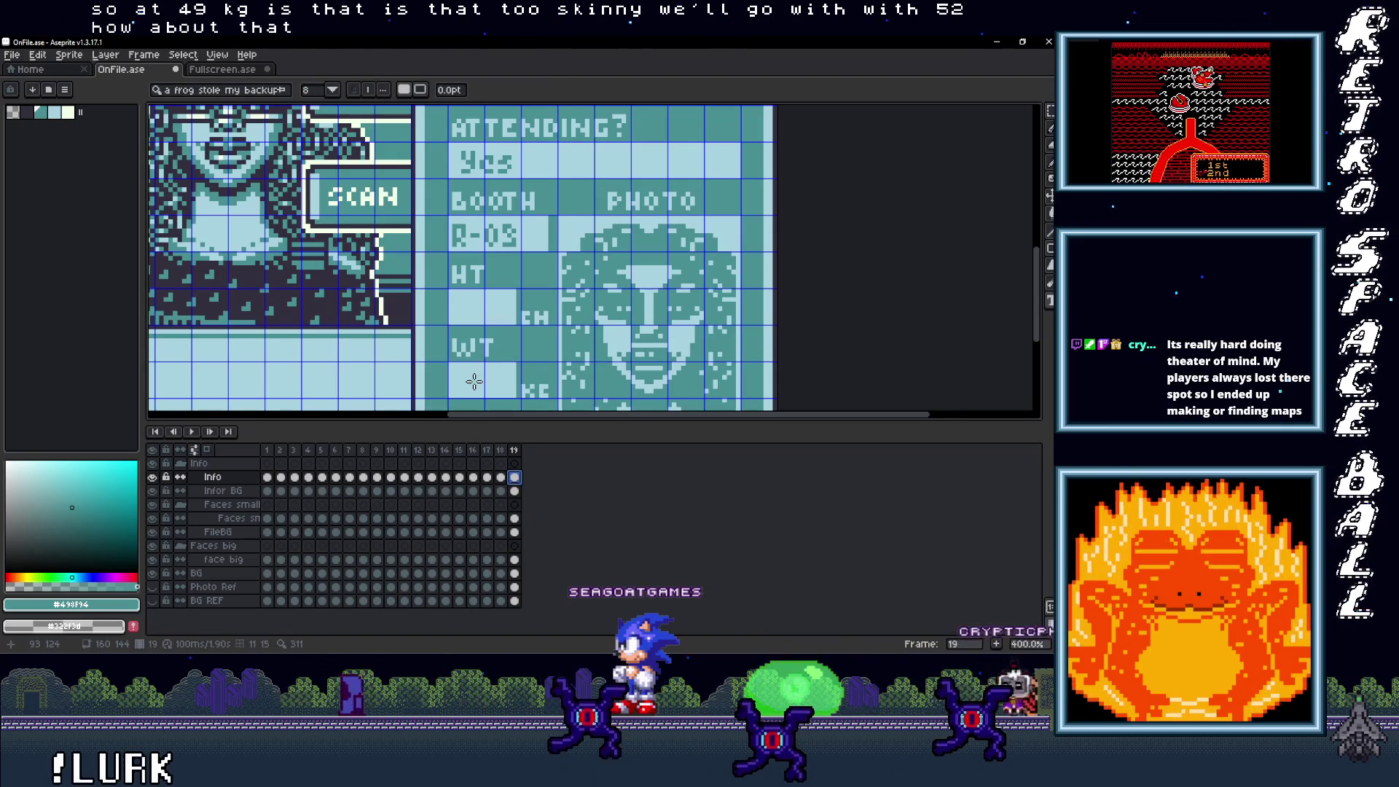
left_click_drag(448, 363, 517, 399)
type("52")
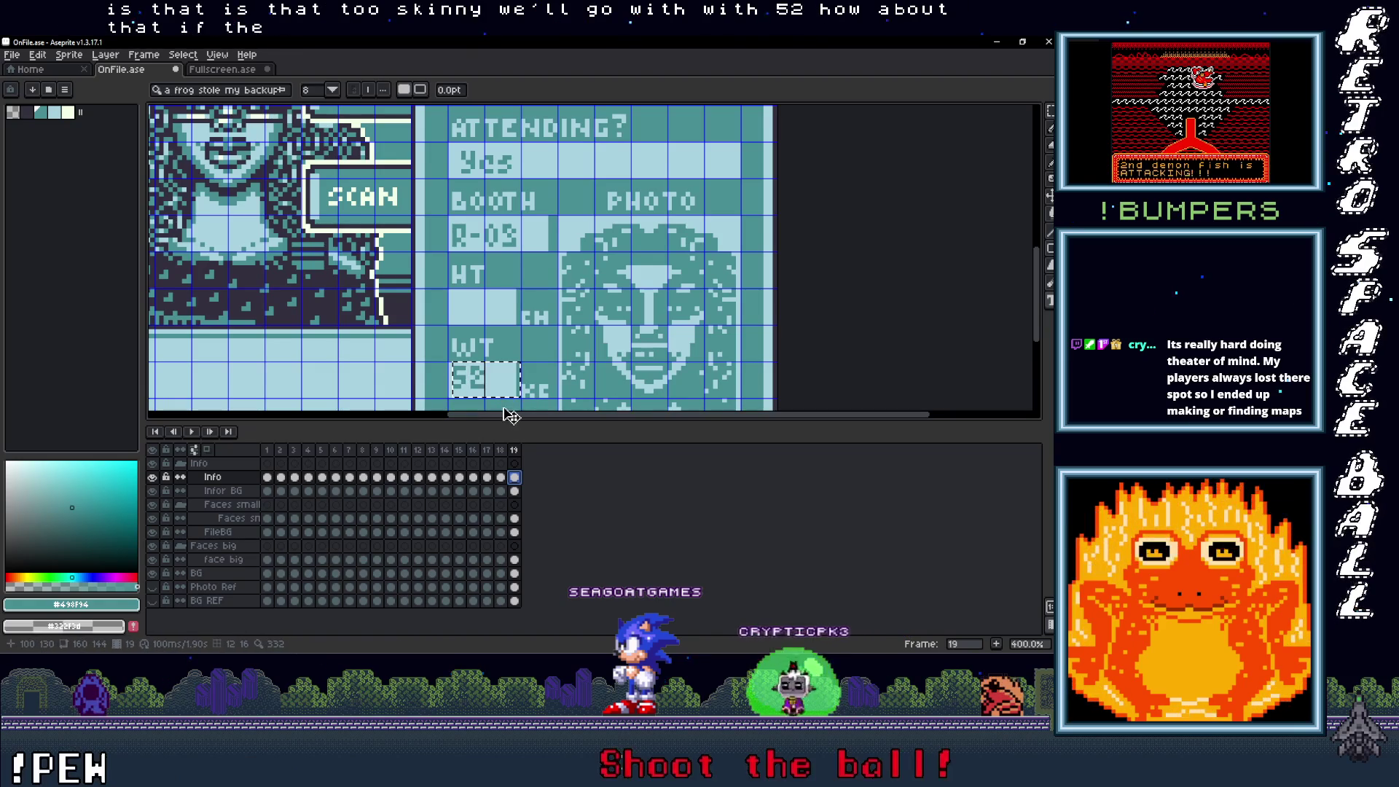
left_click_drag(510, 414, 512, 417)
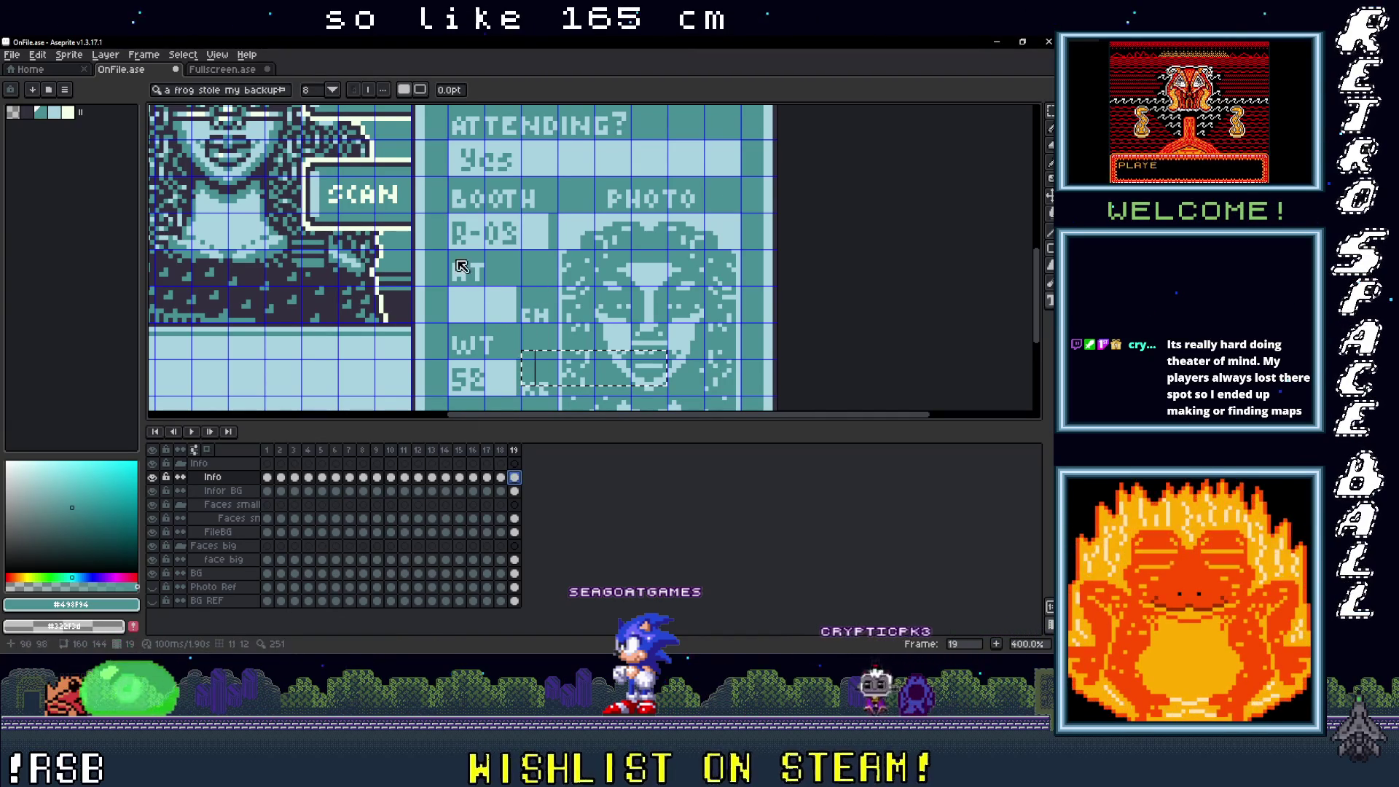
Step: Enter 164 in the HT field and nudge the digits into line beside the cm label
scroll(453, 294, "up", 1)
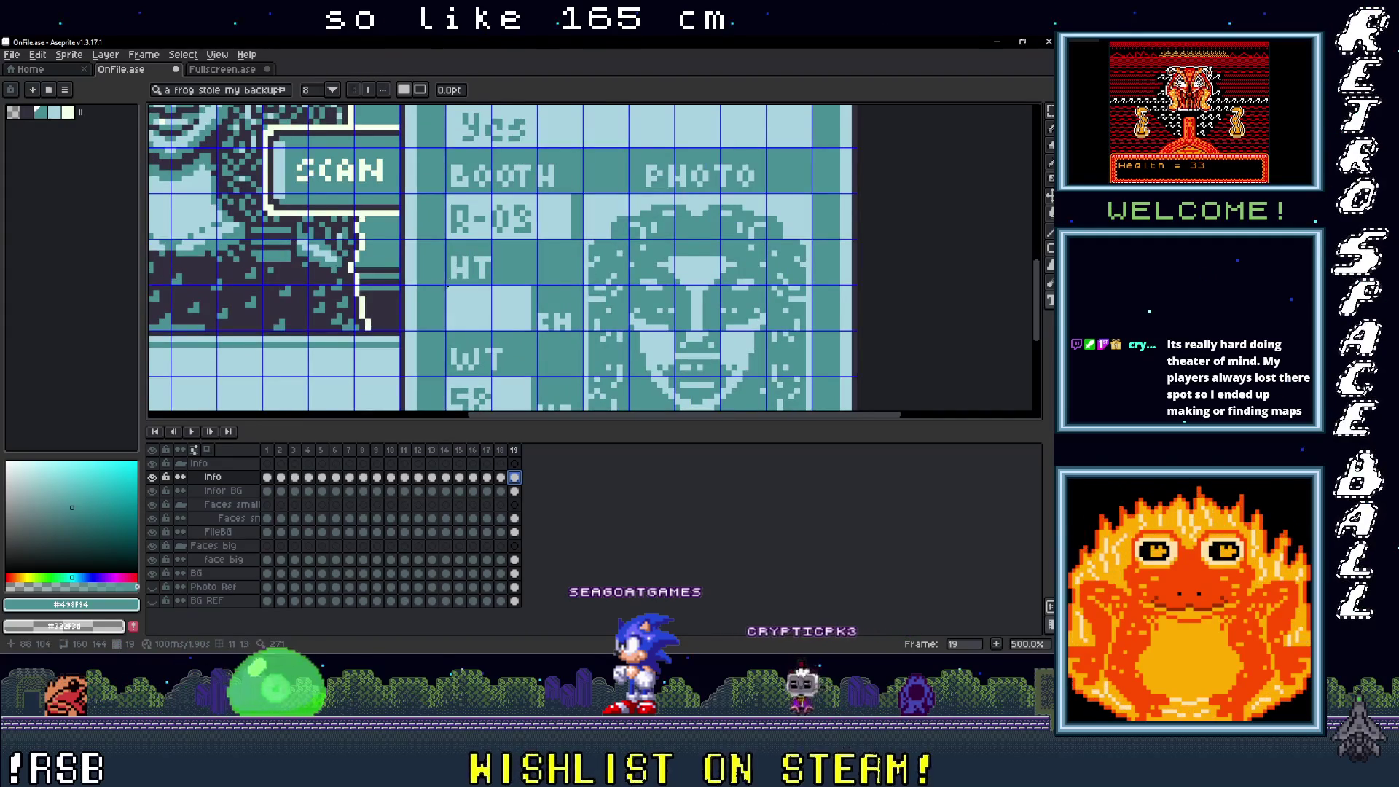
left_click_drag(453, 295, 536, 329)
type("164")
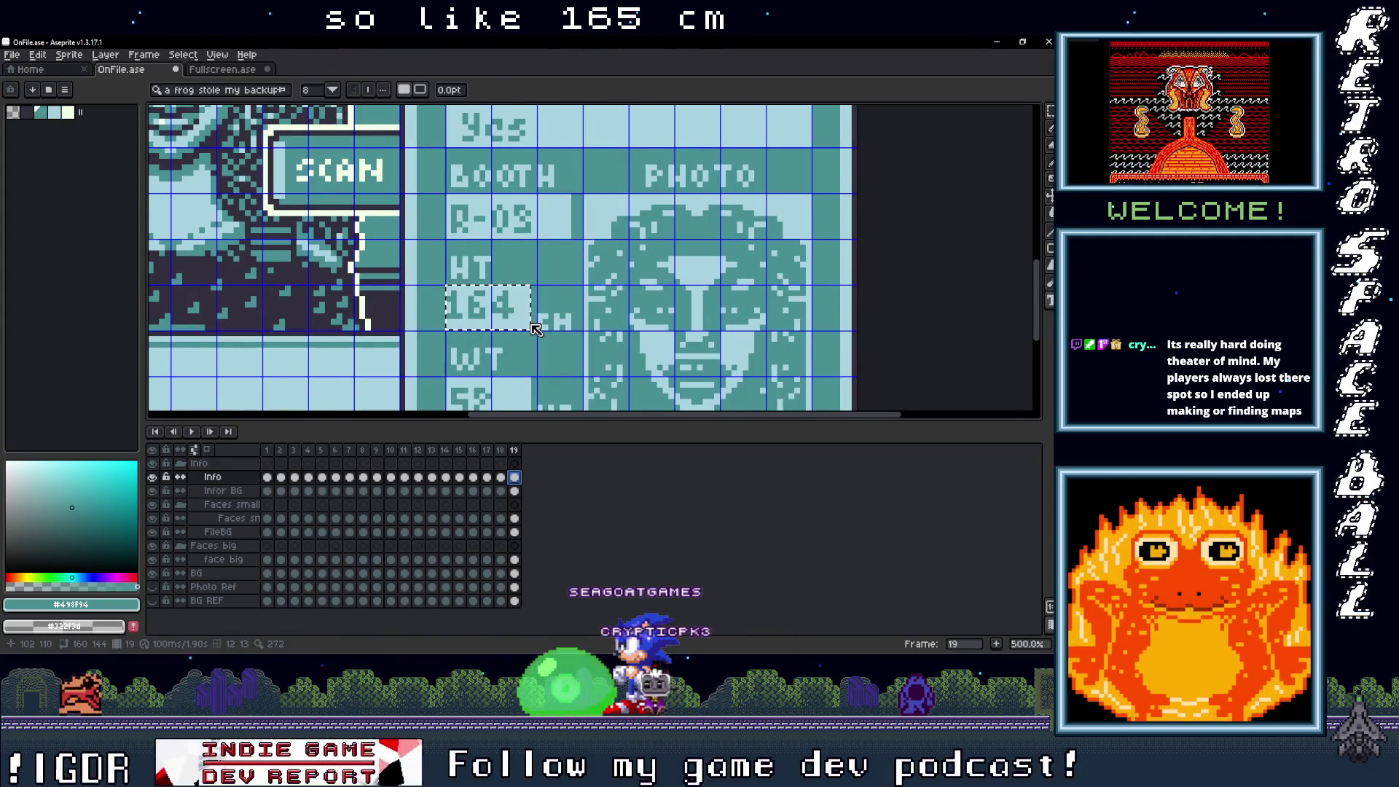
key("Return")
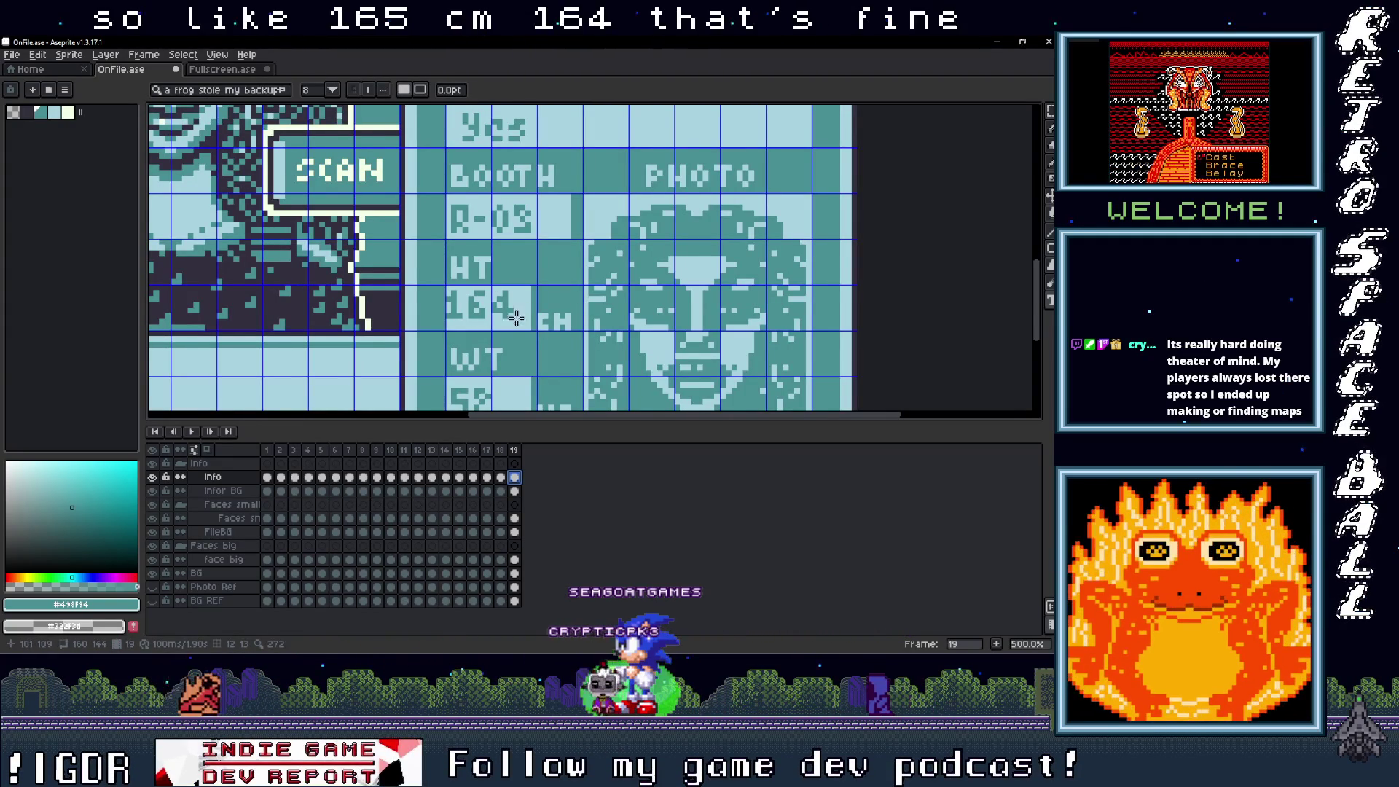
scroll(516, 318, "up", 1)
key("m")
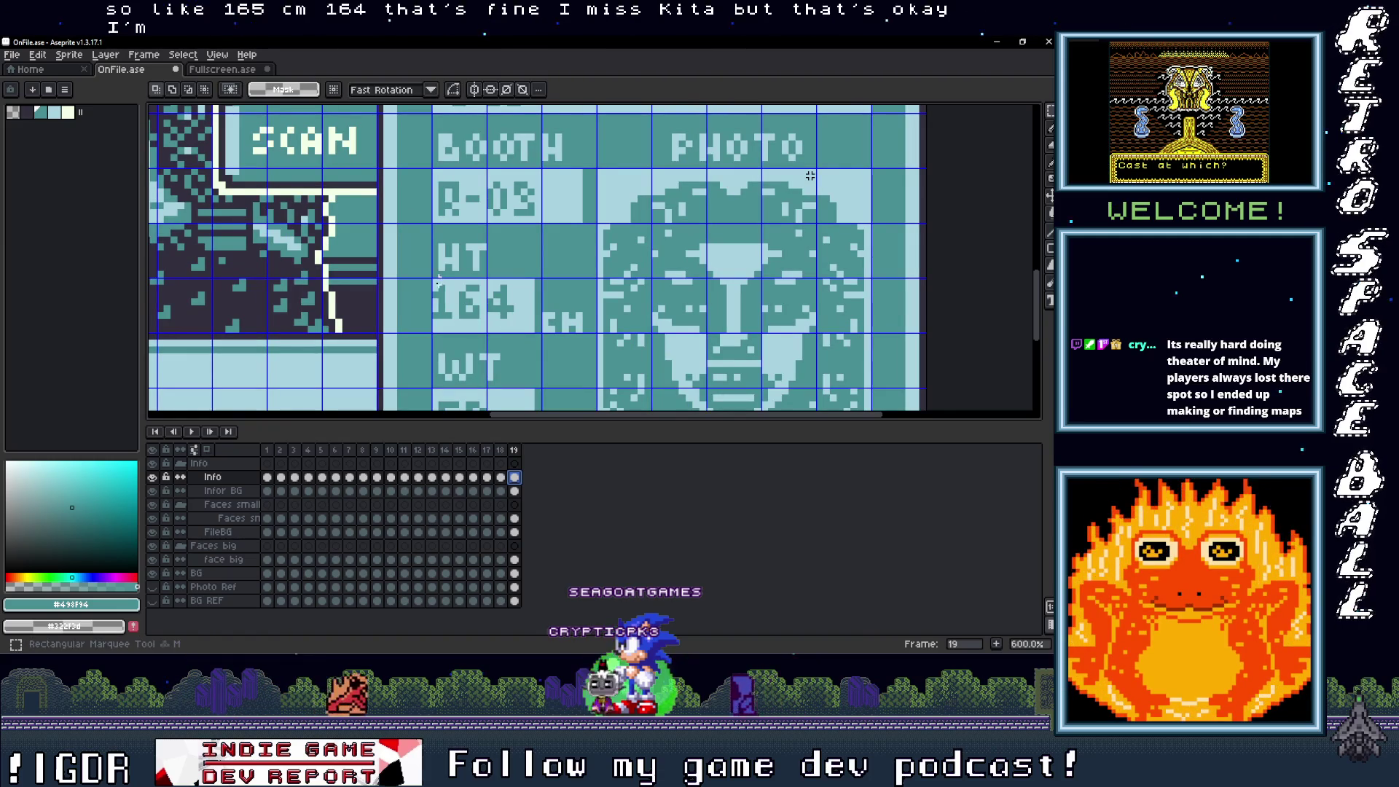
left_click_drag(436, 285, 482, 315)
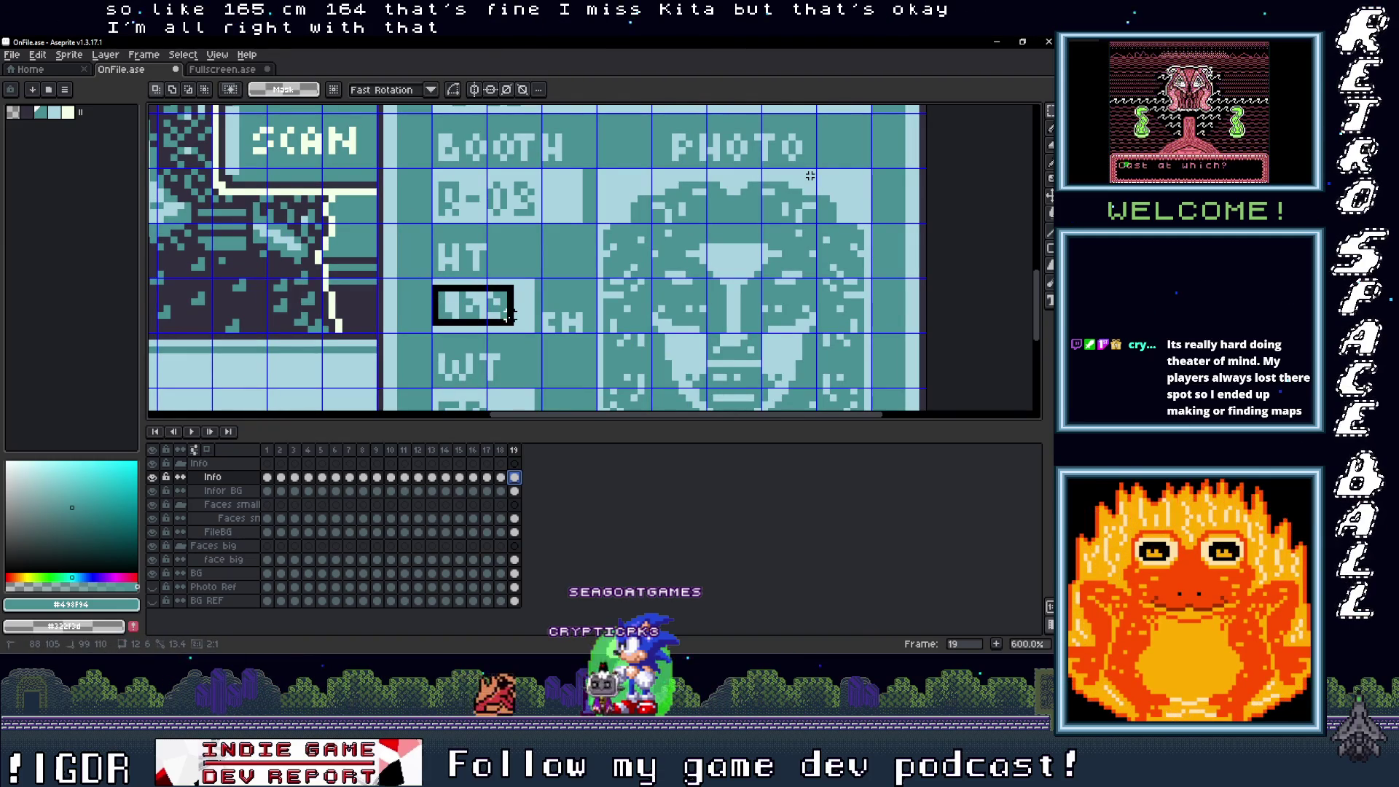
key("ctrl+d")
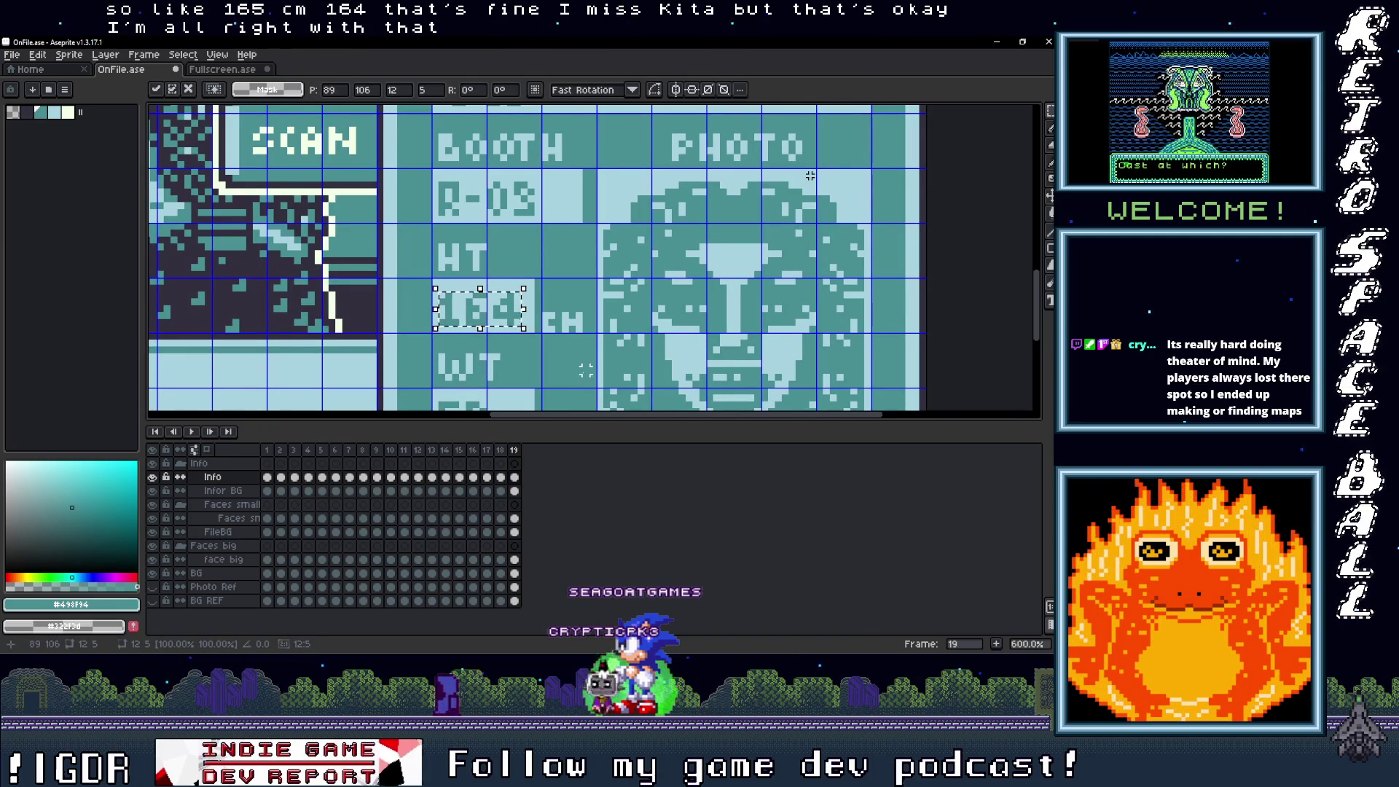
key("1")
scroll(570, 367, "up", 1)
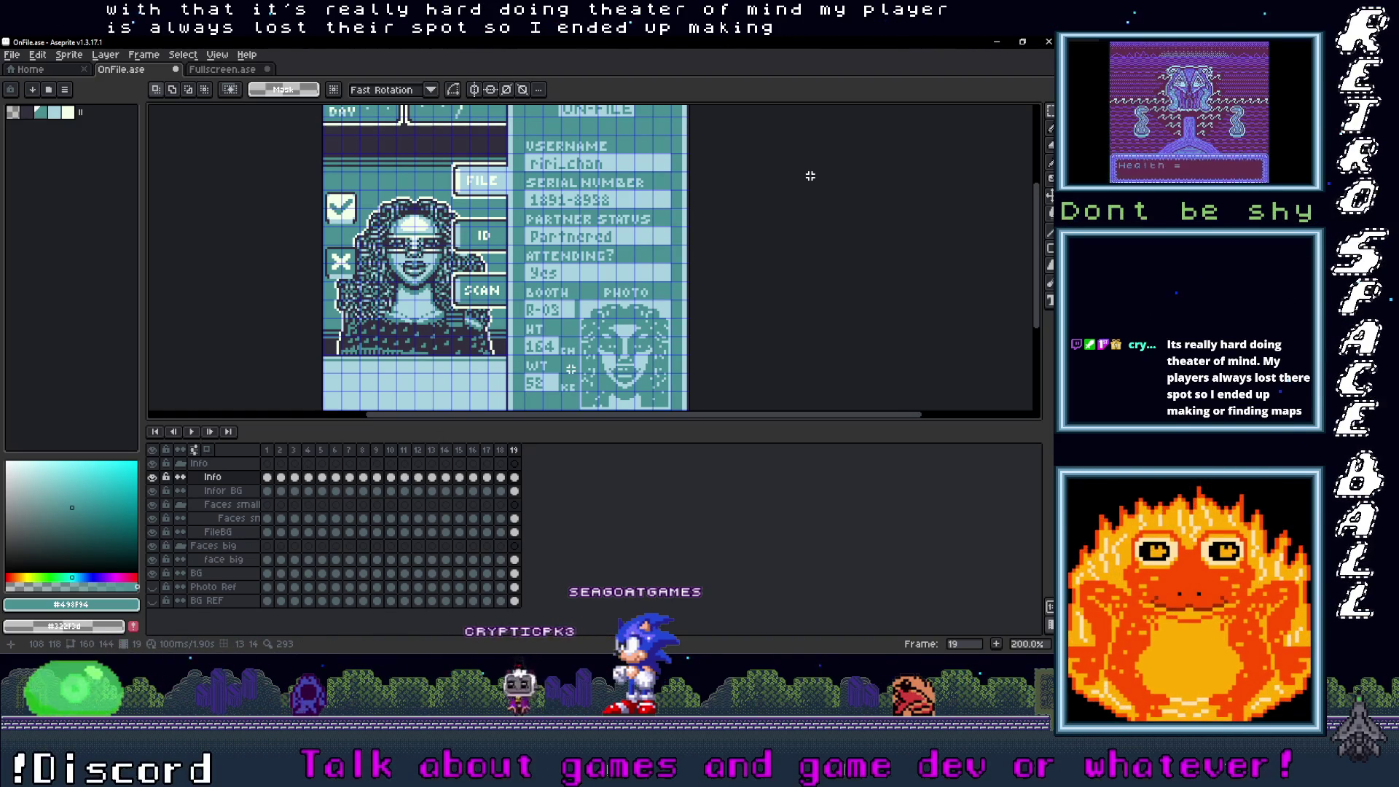
key("minus")
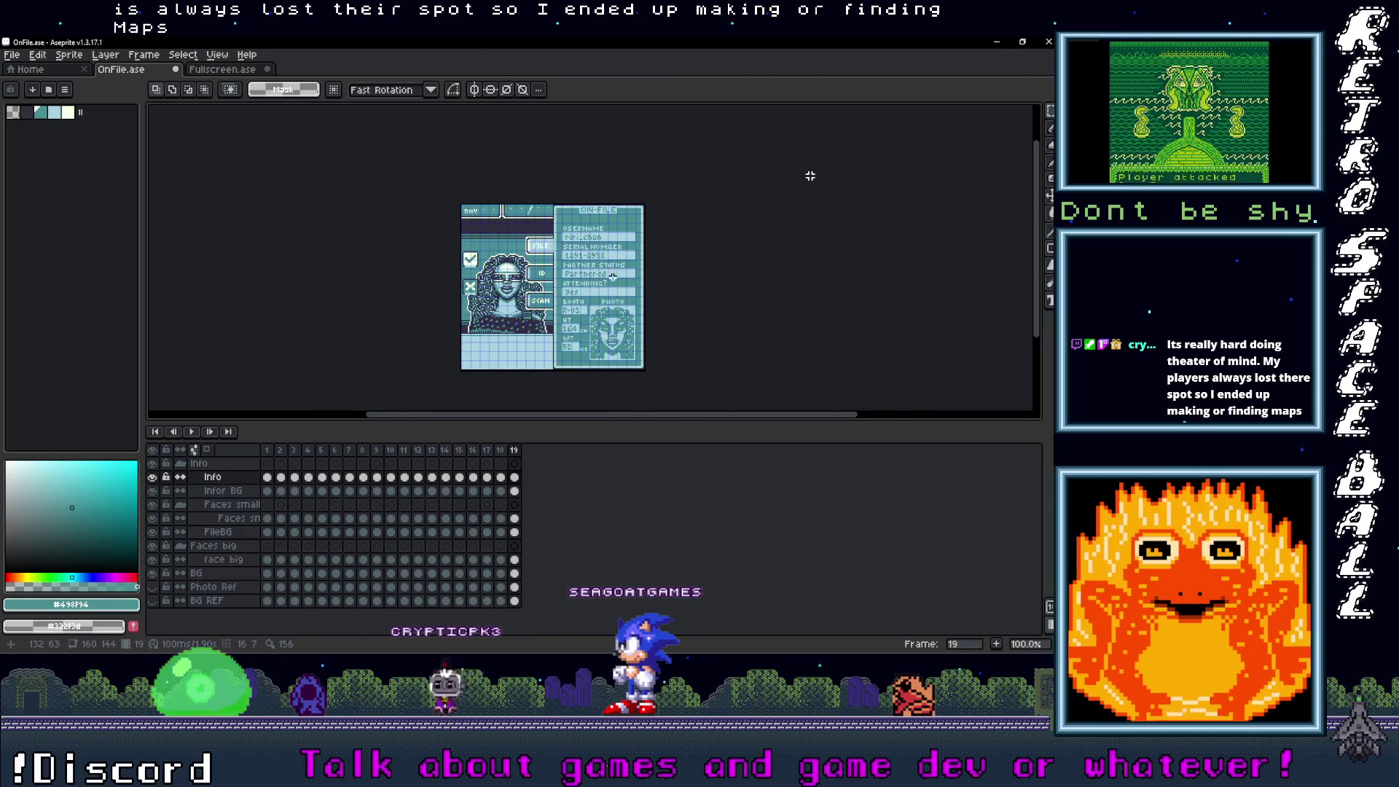
left_click_drag(613, 277, 530, 289)
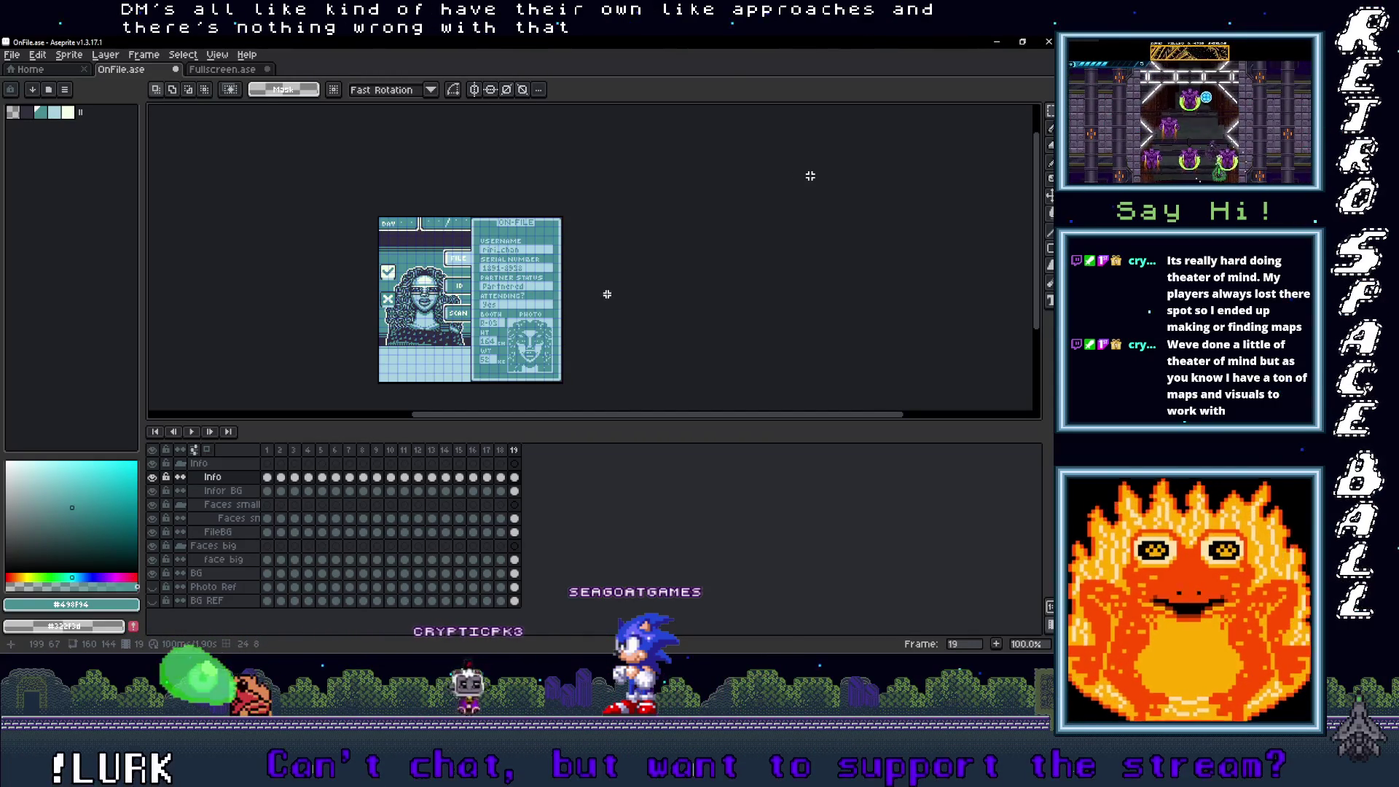
Step: Insert a new frame 20 after frame 19 and select its empty face big layer cel
left_click_drag(602, 306, 579, 301)
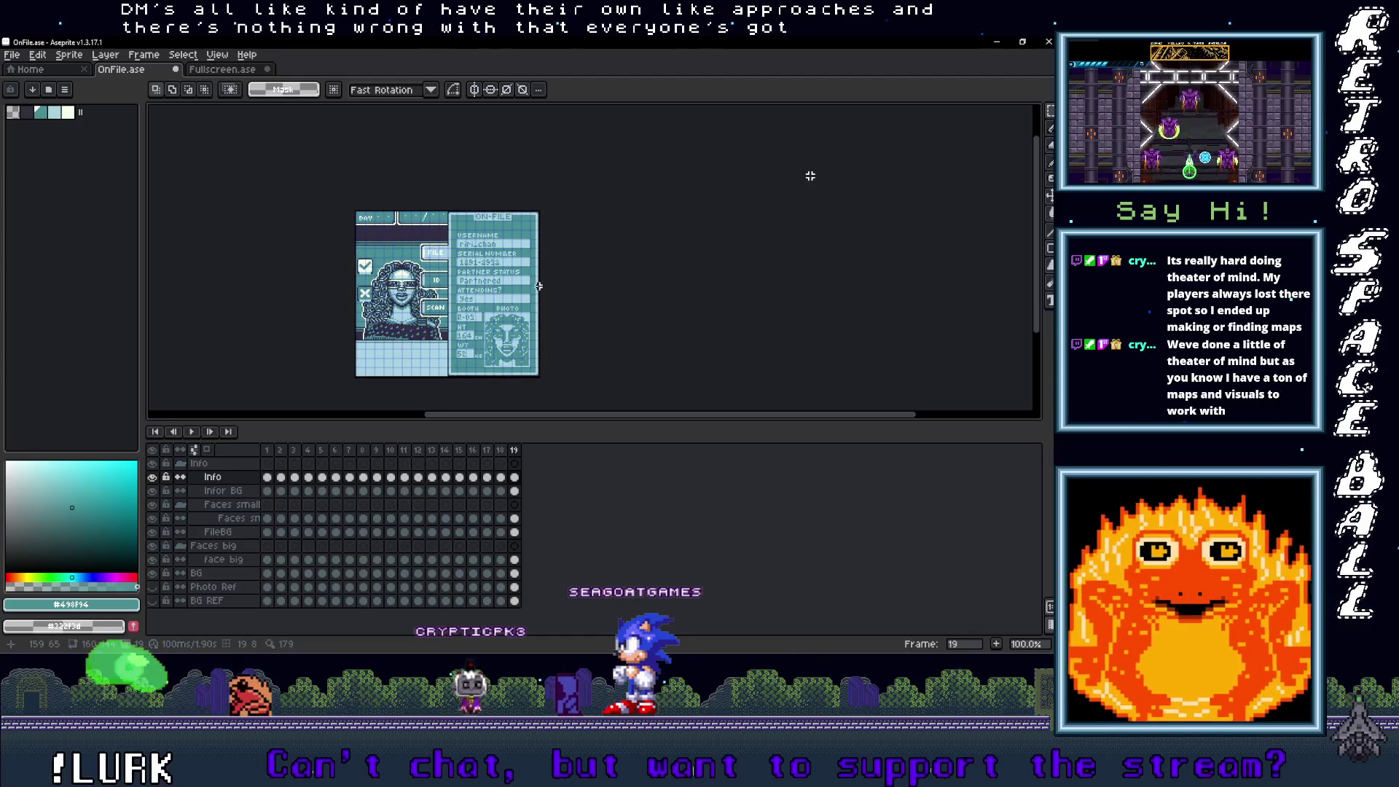
left_click(502, 451)
left_click(514, 451)
right_click(513, 451)
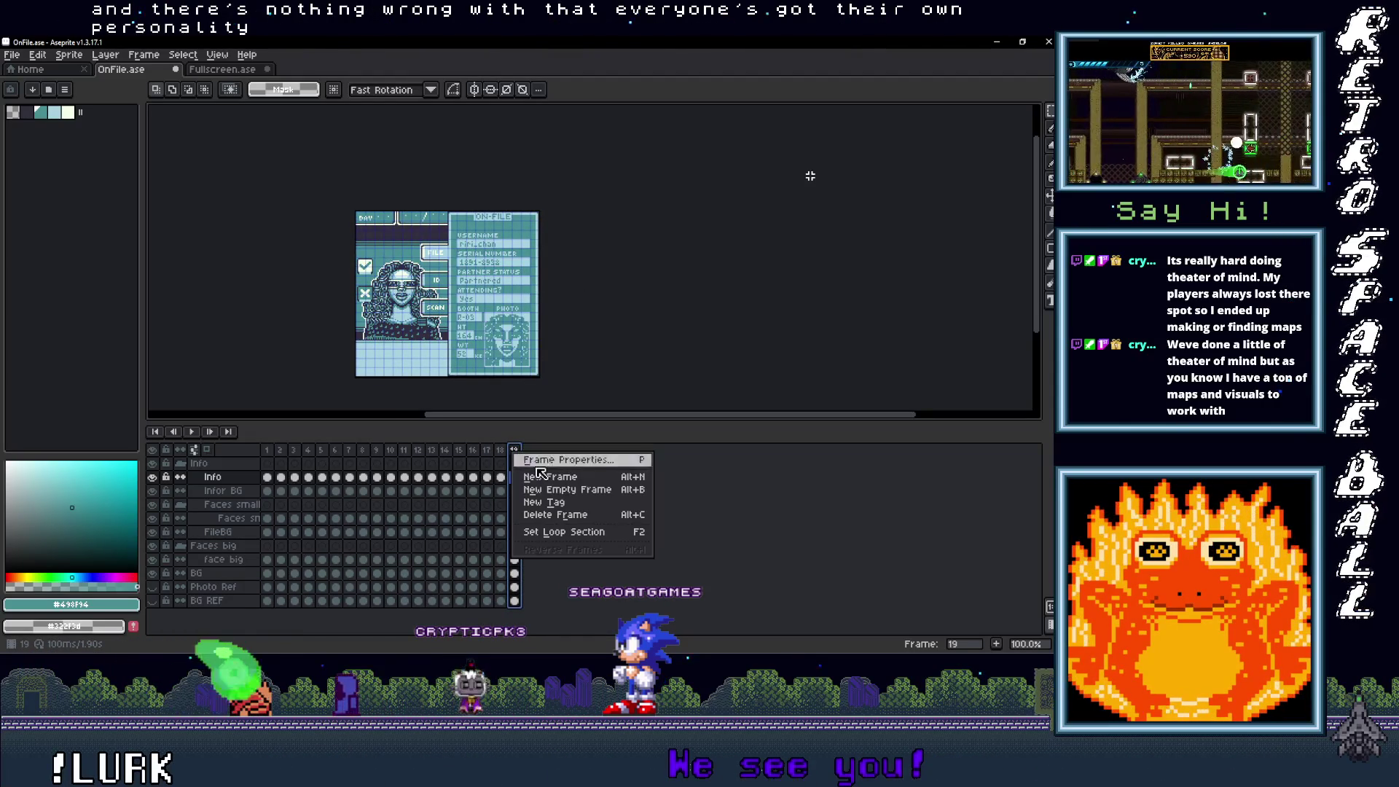
left_click(547, 477)
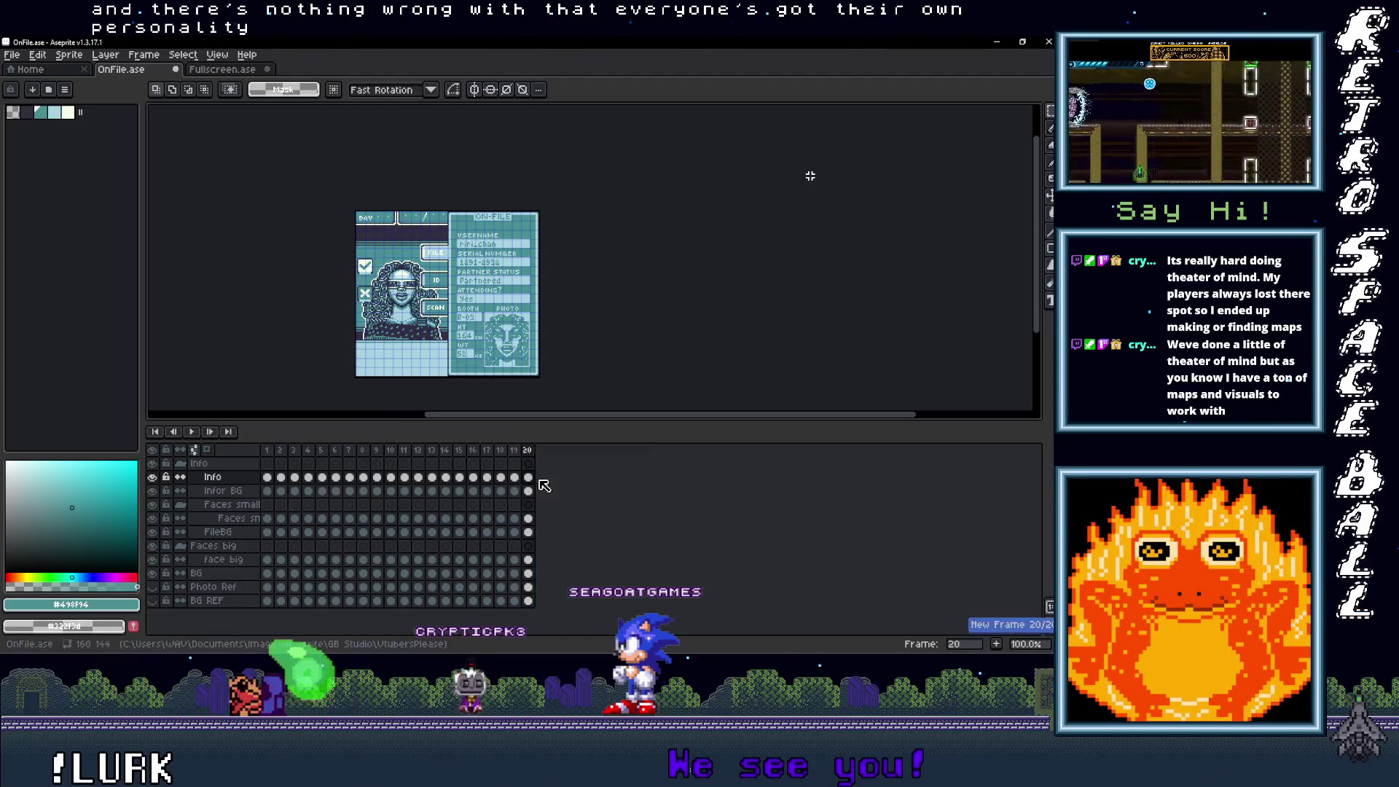
left_click(528, 560)
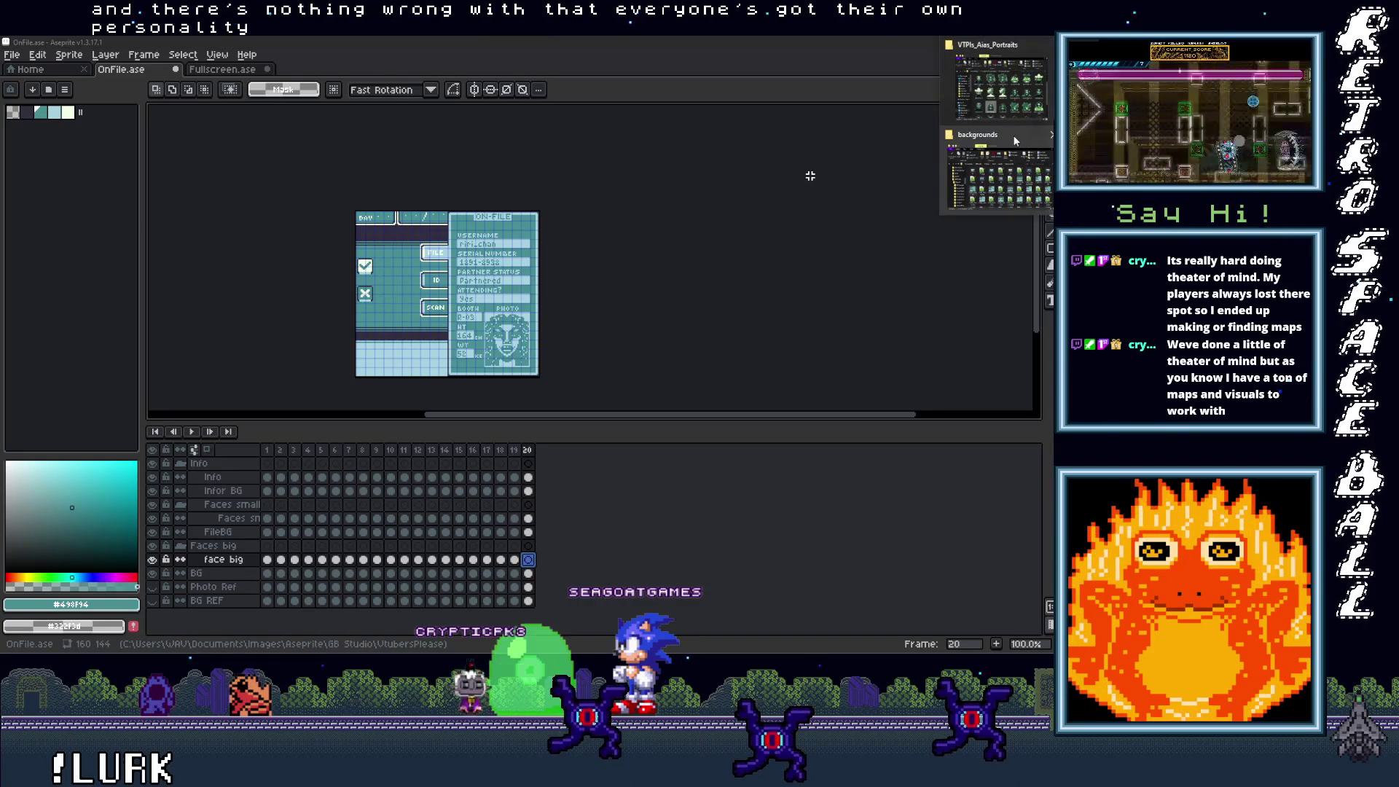
key("alt+Tab")
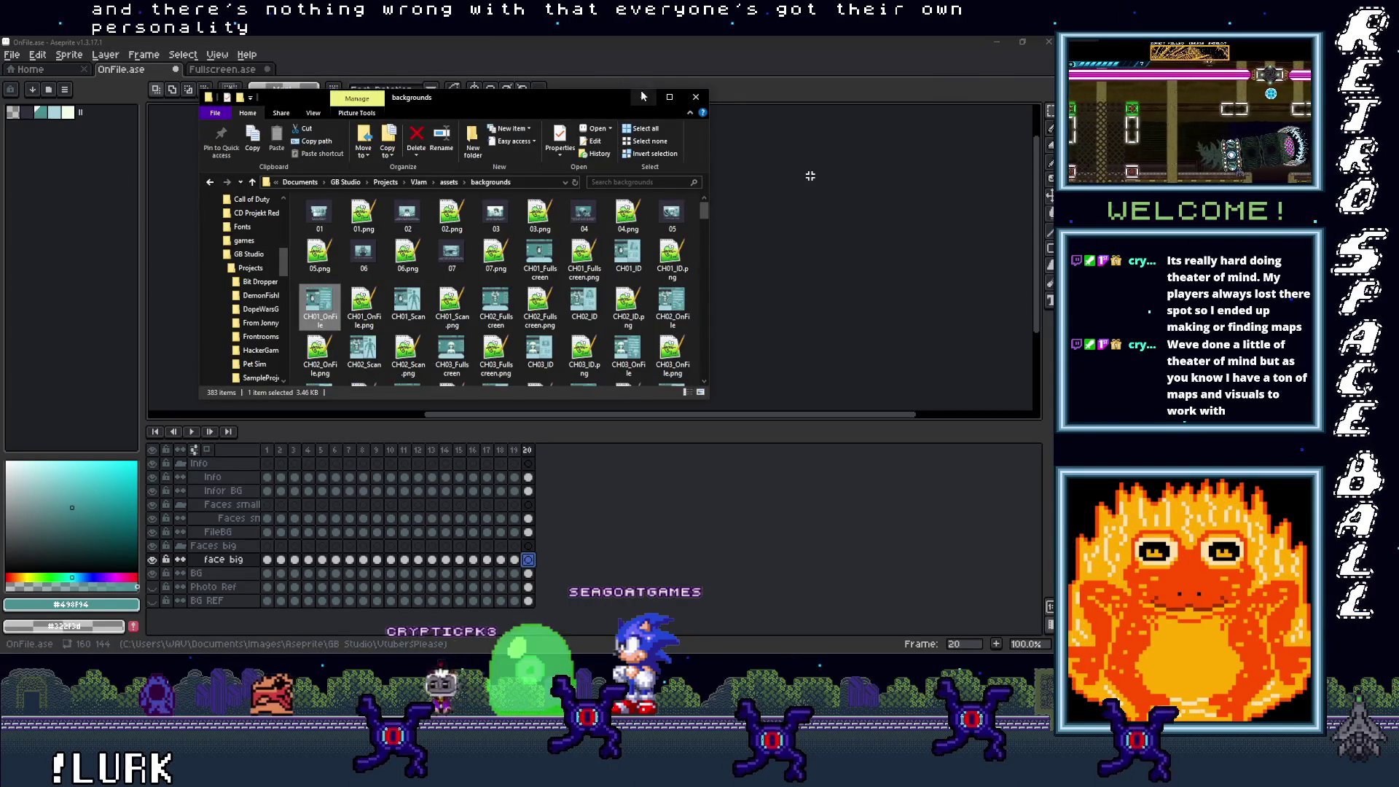
Step: Copy the curly-haired portrait from Fullscreen.ase and return to OnFile.ase
key("alt+Tab")
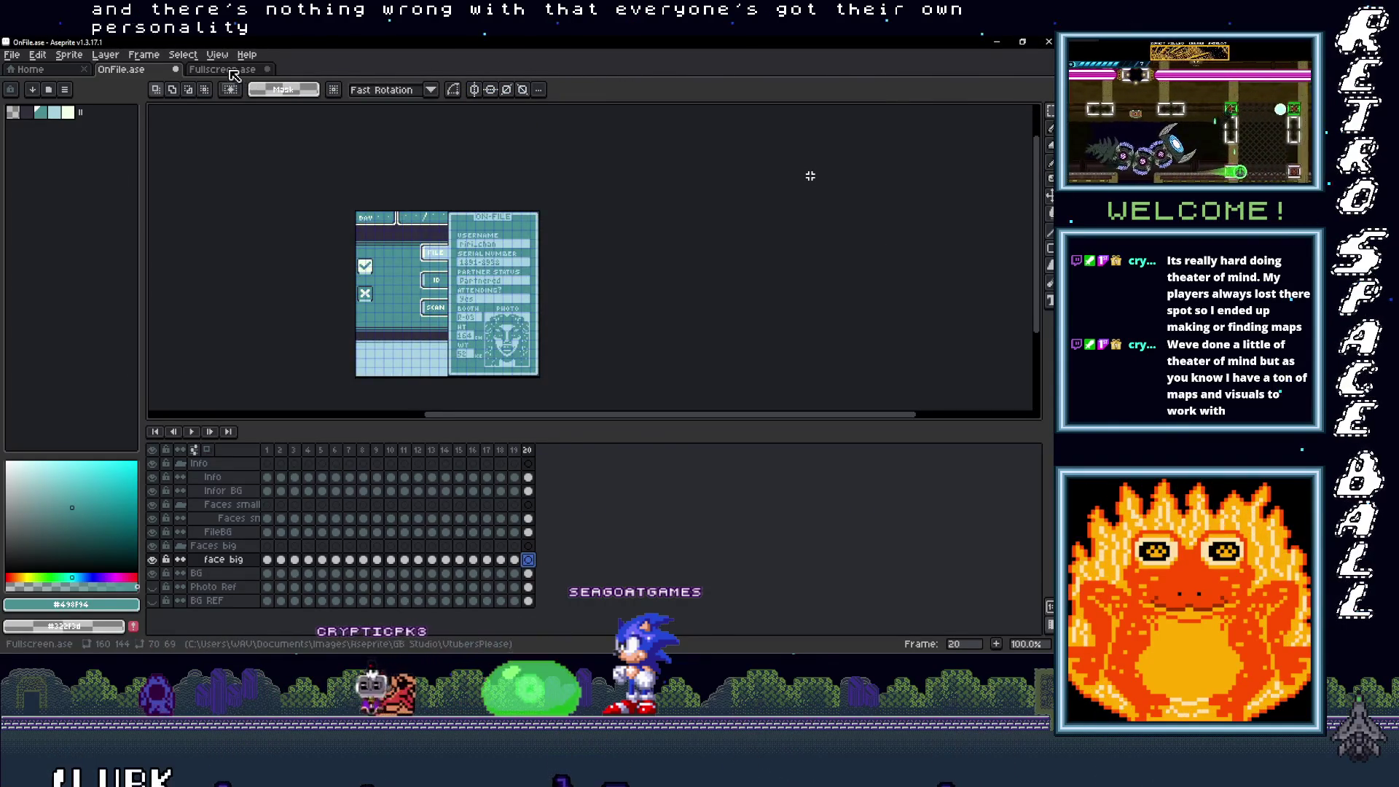
key("ctrl+Tab")
left_click(592, 350)
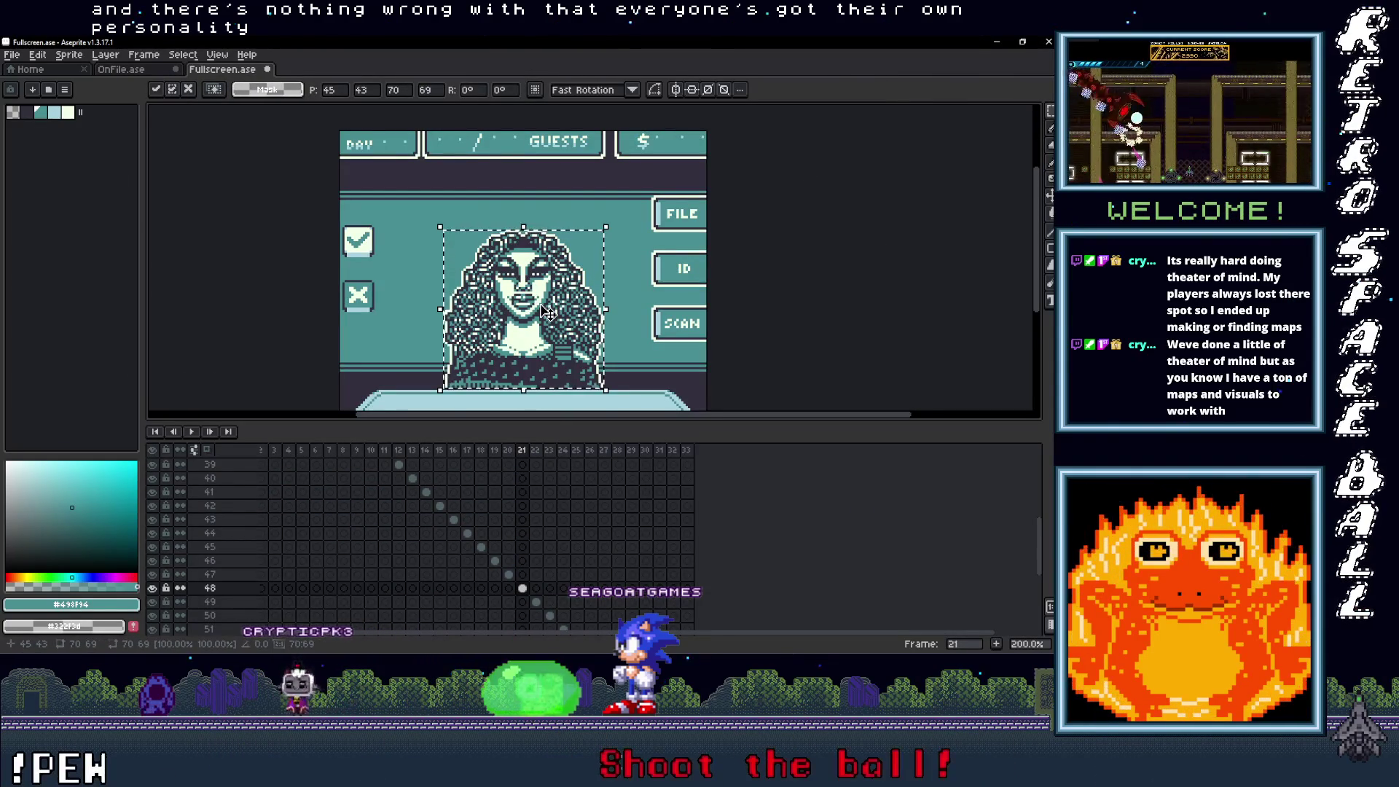
key("ctrl+shift+Tab")
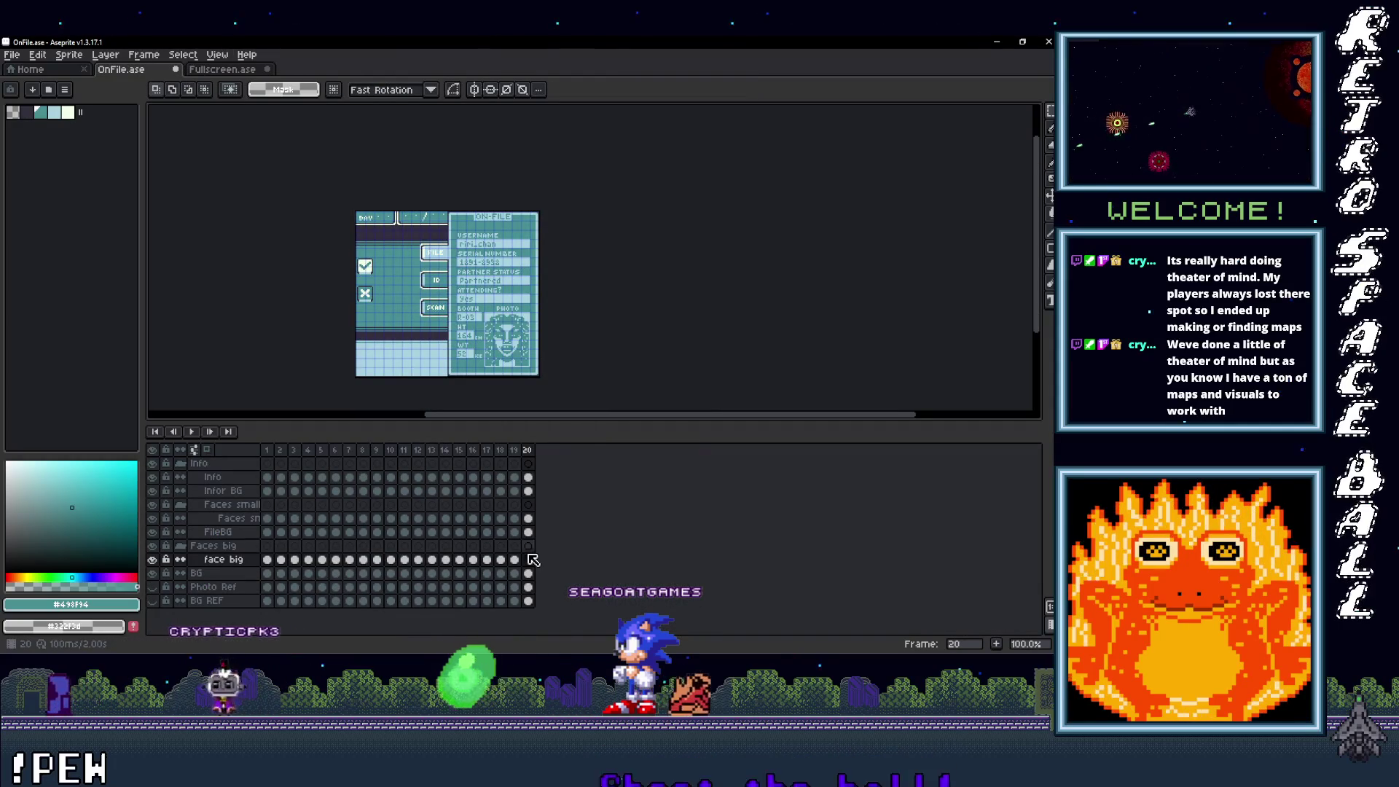
Step: Paste the portrait onto frame 20 and place it on the left panel beside the ON-FILE card
key("ctrl+v")
scroll(419, 321, "up", 1)
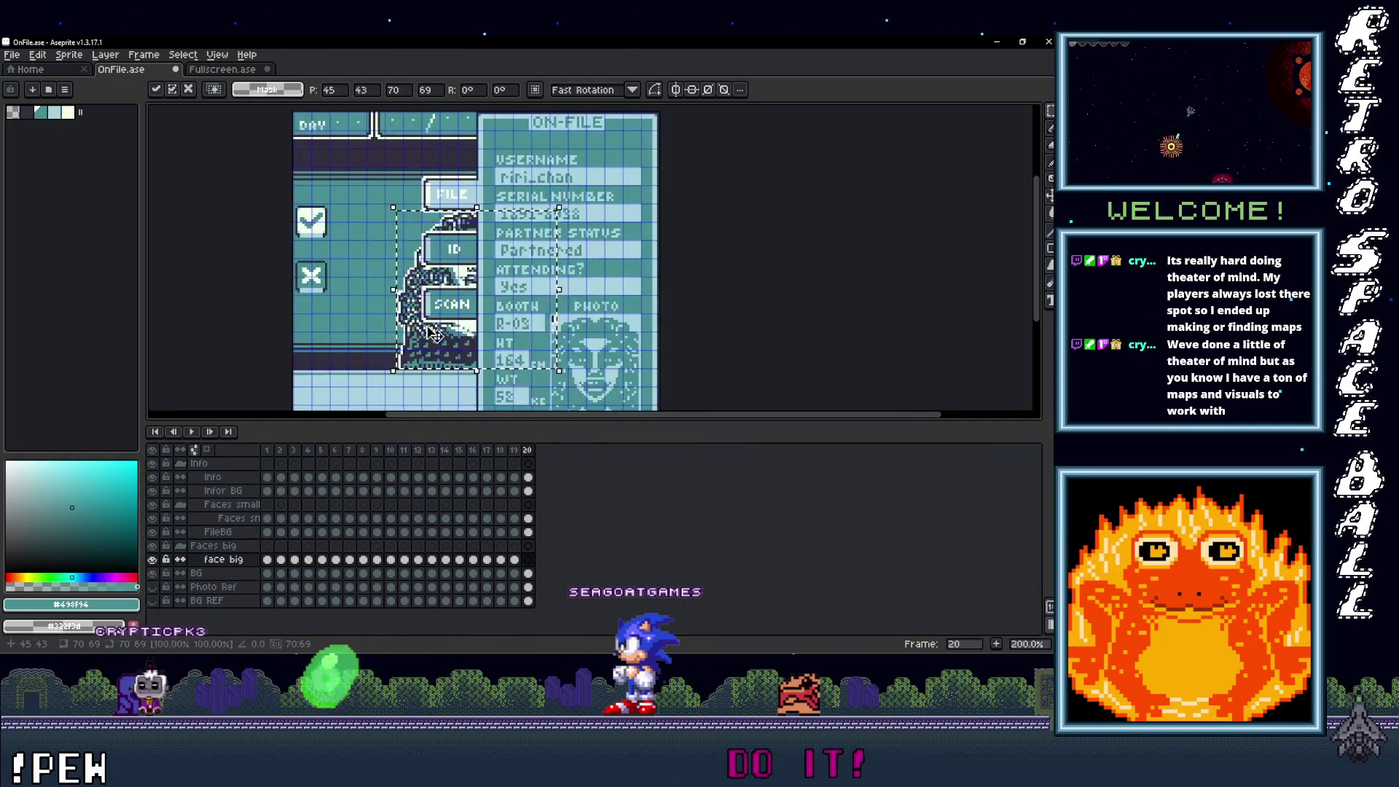
left_click_drag(364, 351, 348, 353)
scroll(349, 352, "up", 4)
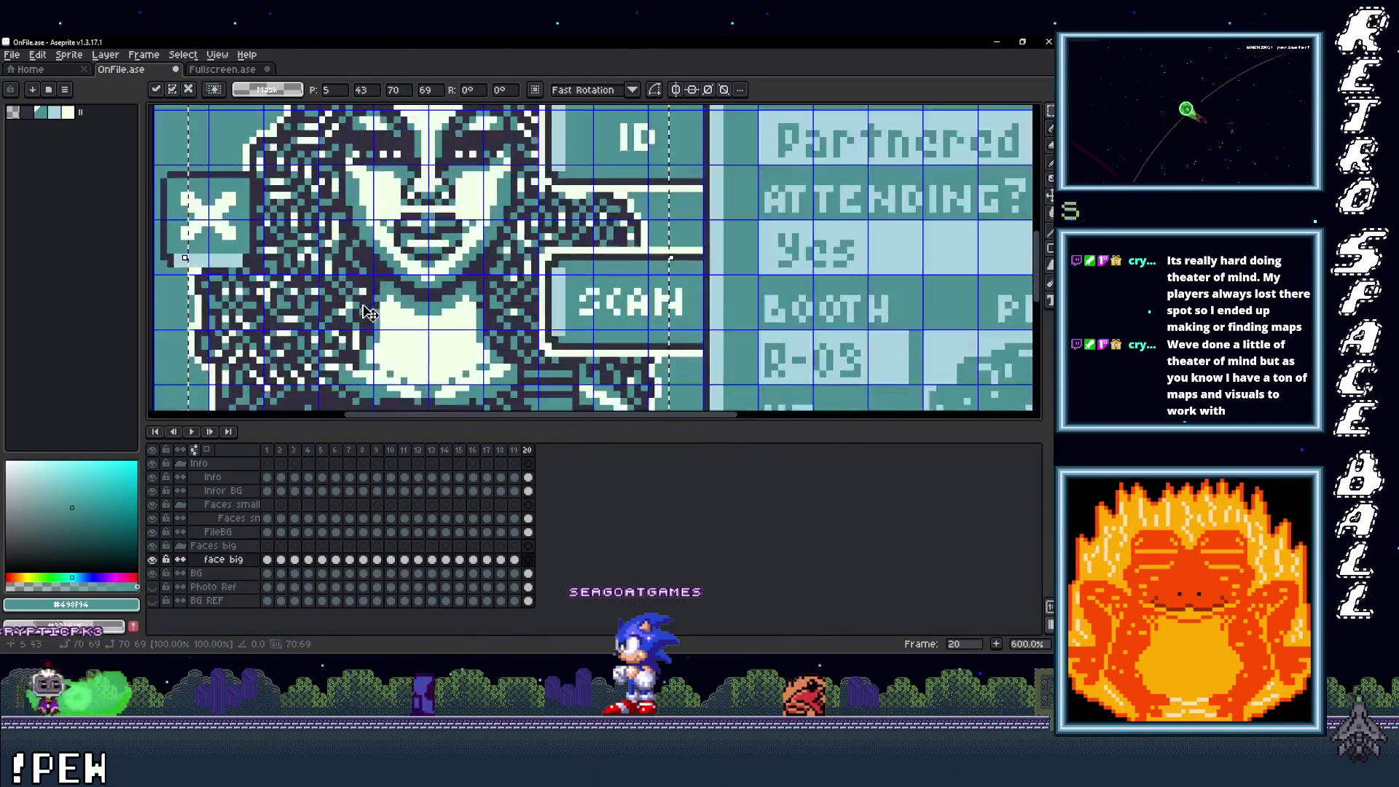
scroll(398, 323, "down", 5)
scroll(436, 339, "up", 1)
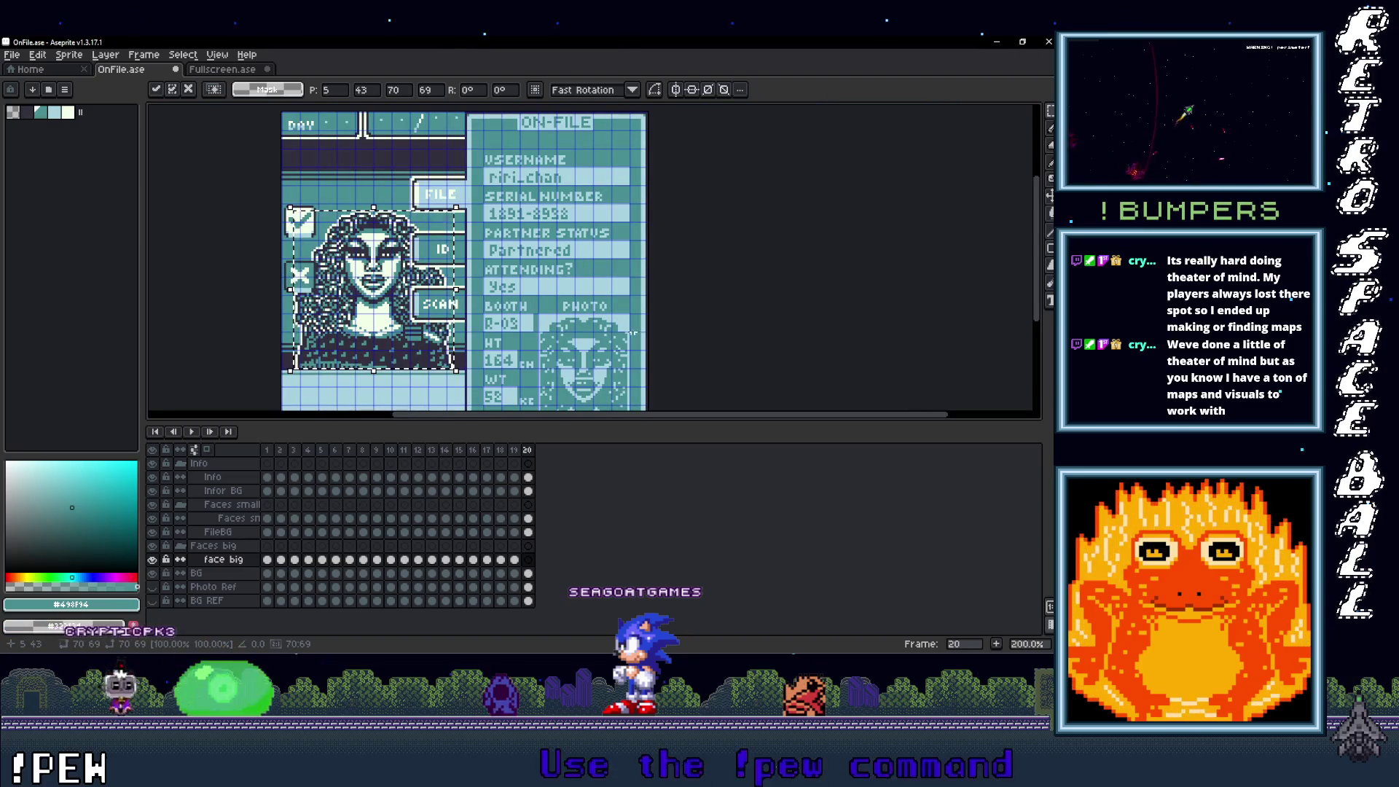
key("Return")
scroll(453, 337, "up", 3)
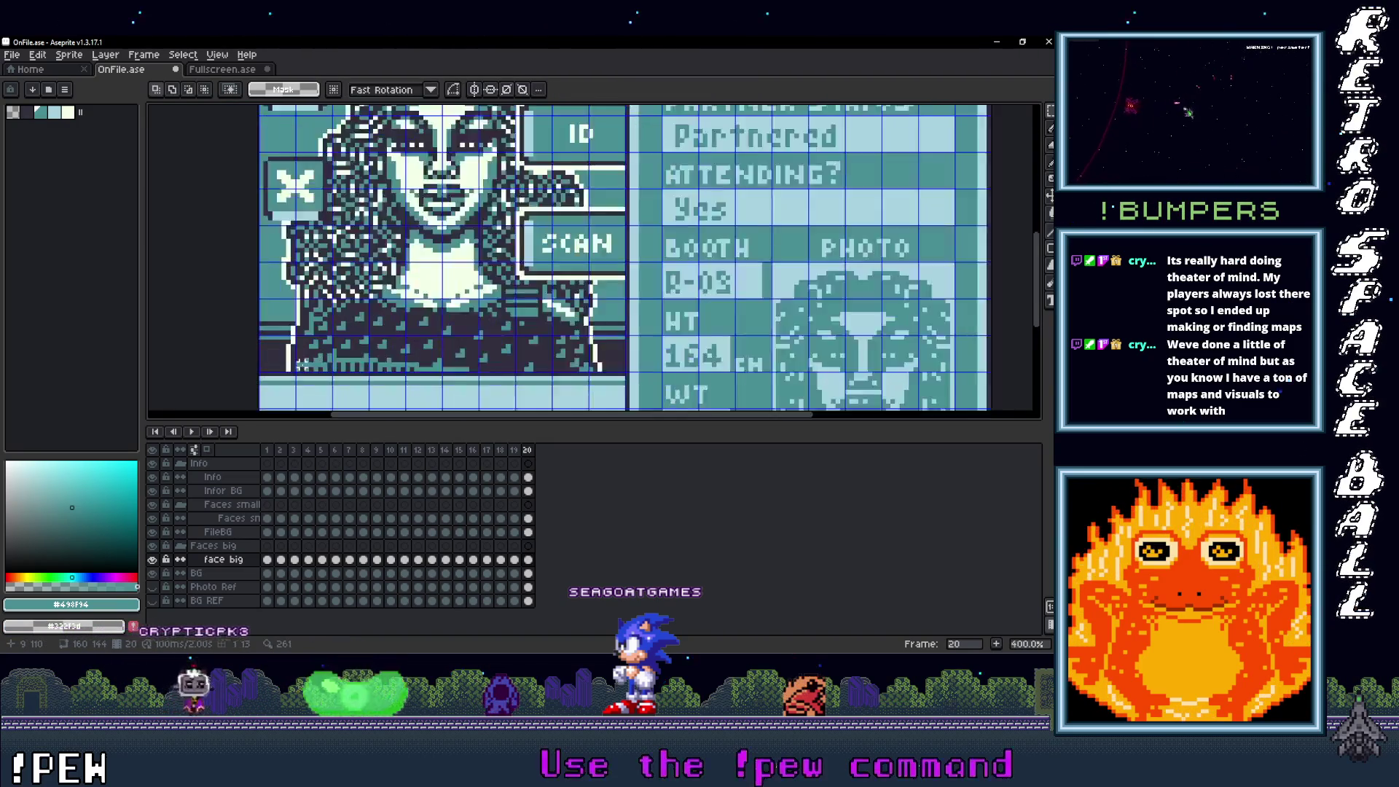
scroll(485, 324, "down", 3)
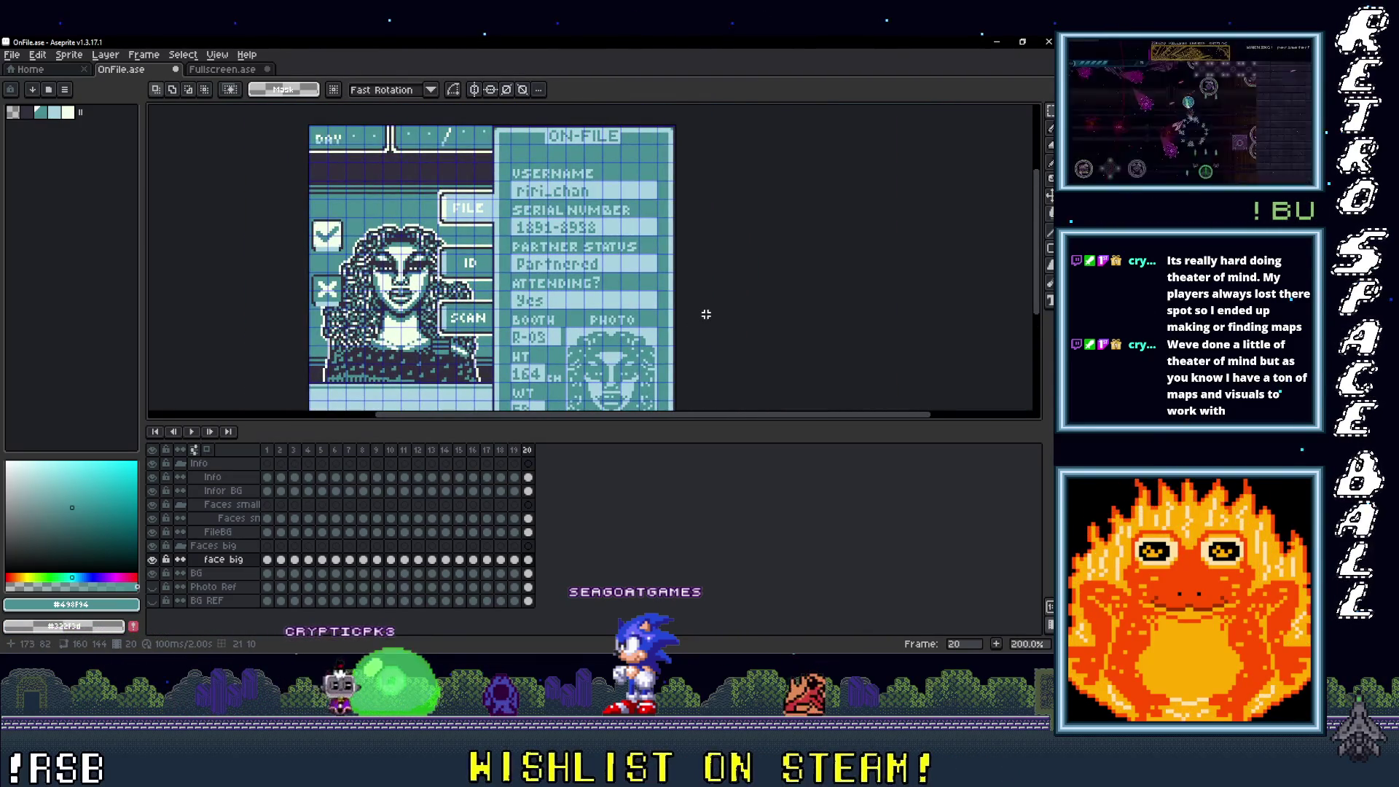
scroll(705, 314, "down", 1)
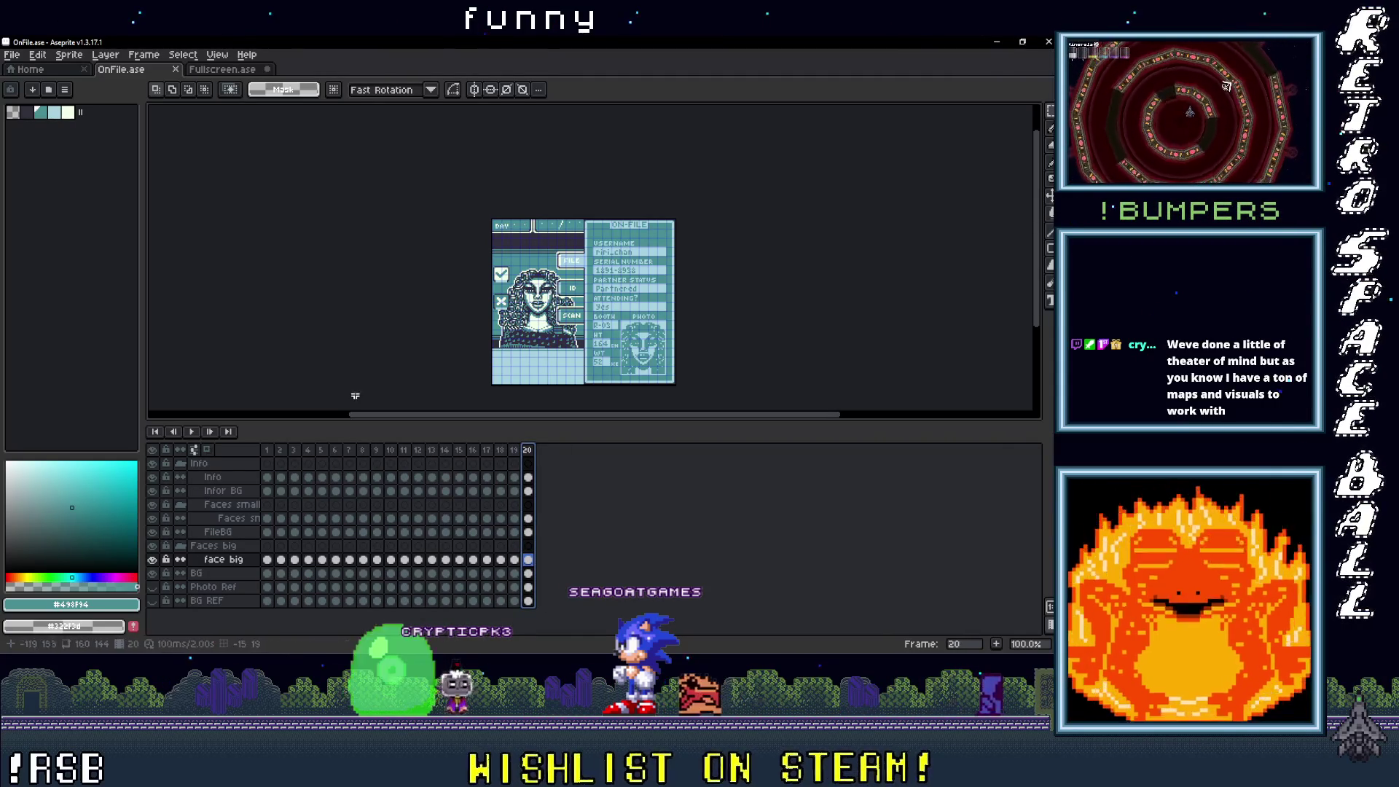
left_click_drag(675, 343, 584, 333)
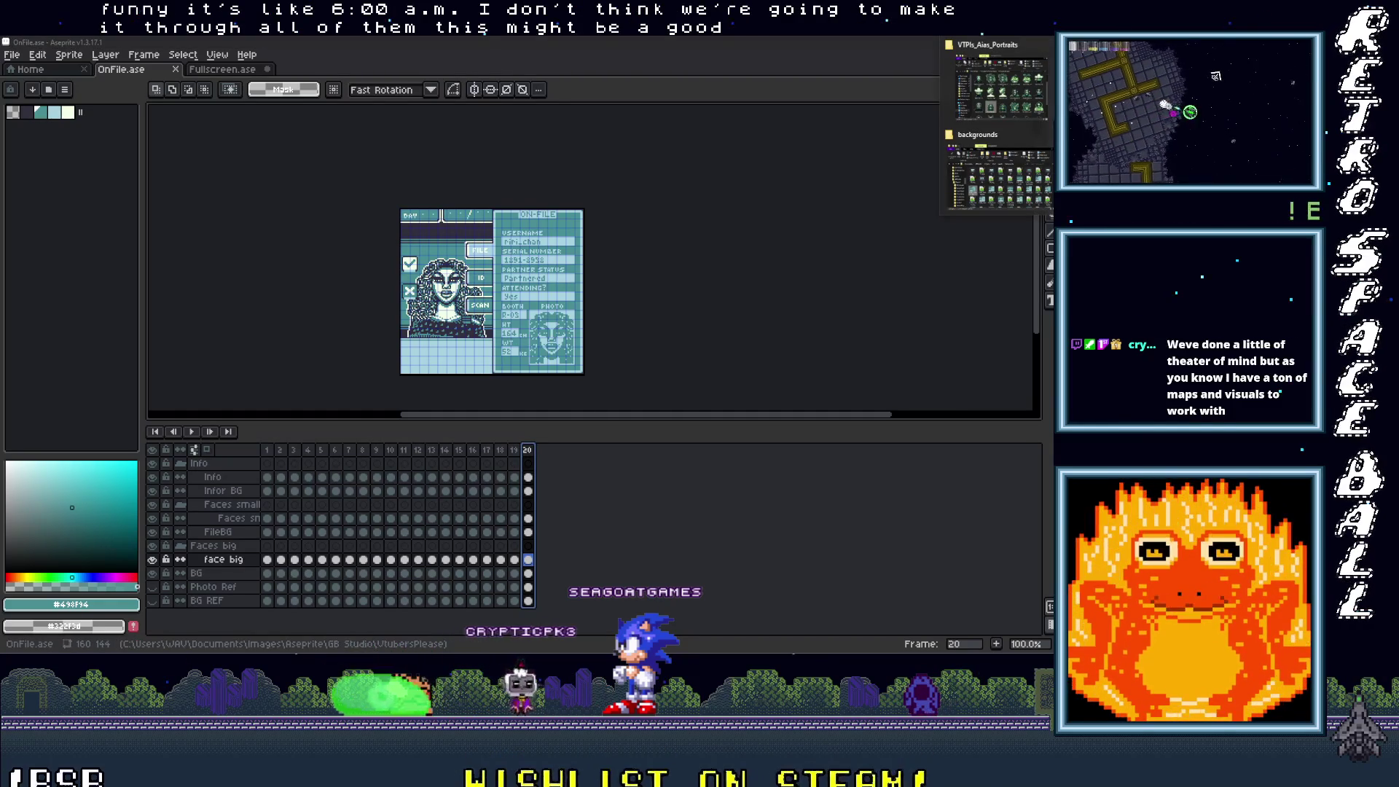
Step: Browse the VTPls_Aias_Portraits folder, select a portrait file, then minimize Explorer
left_click(1003, 43)
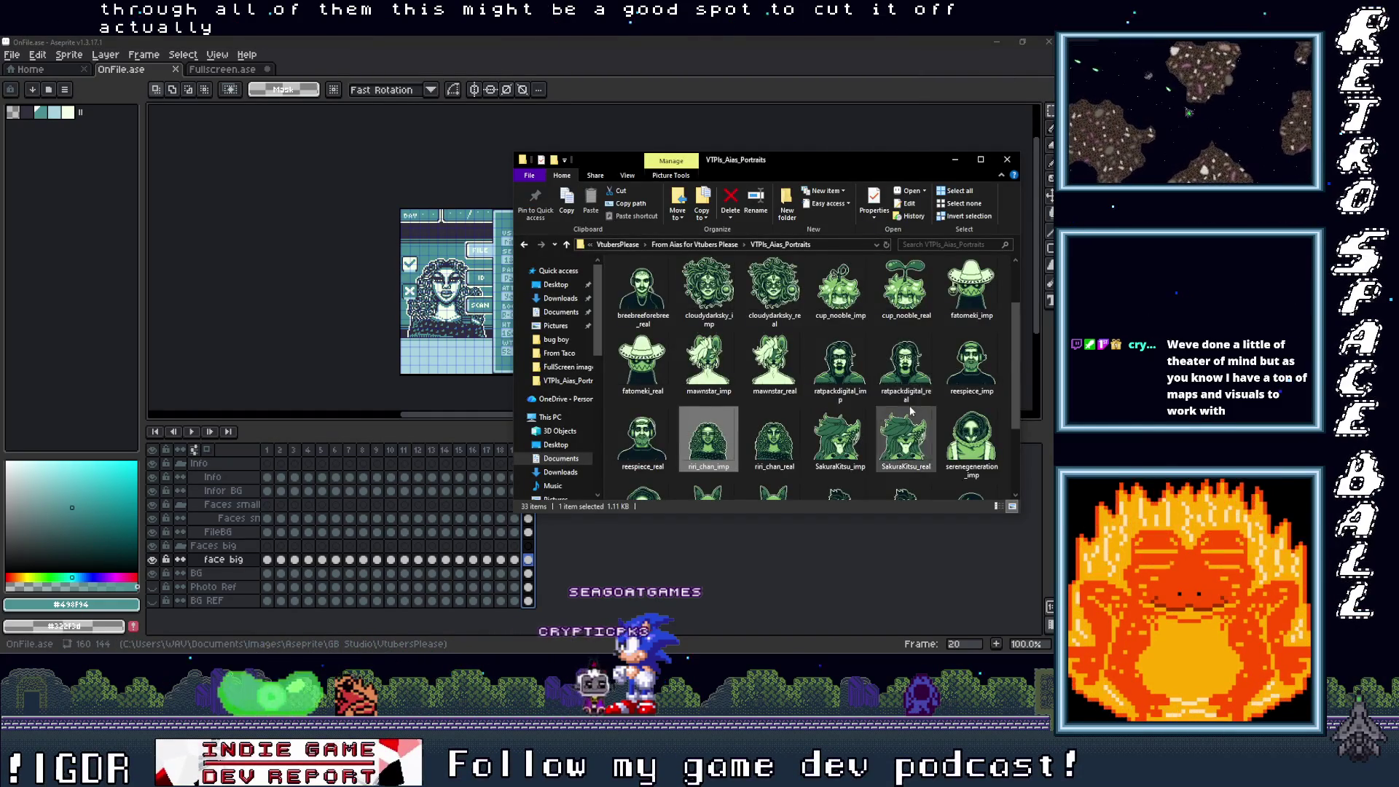
scroll(909, 411, "down", 3)
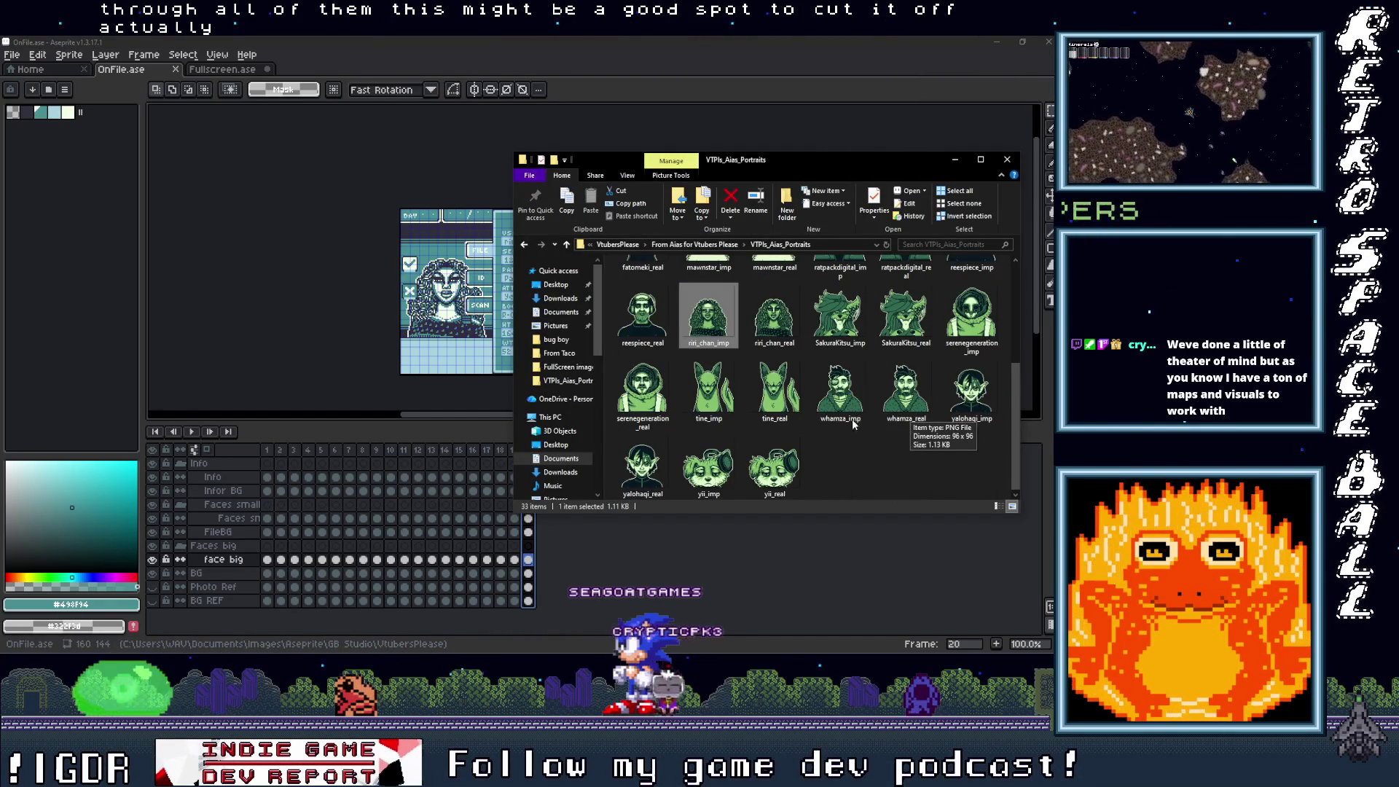
left_click(838, 329)
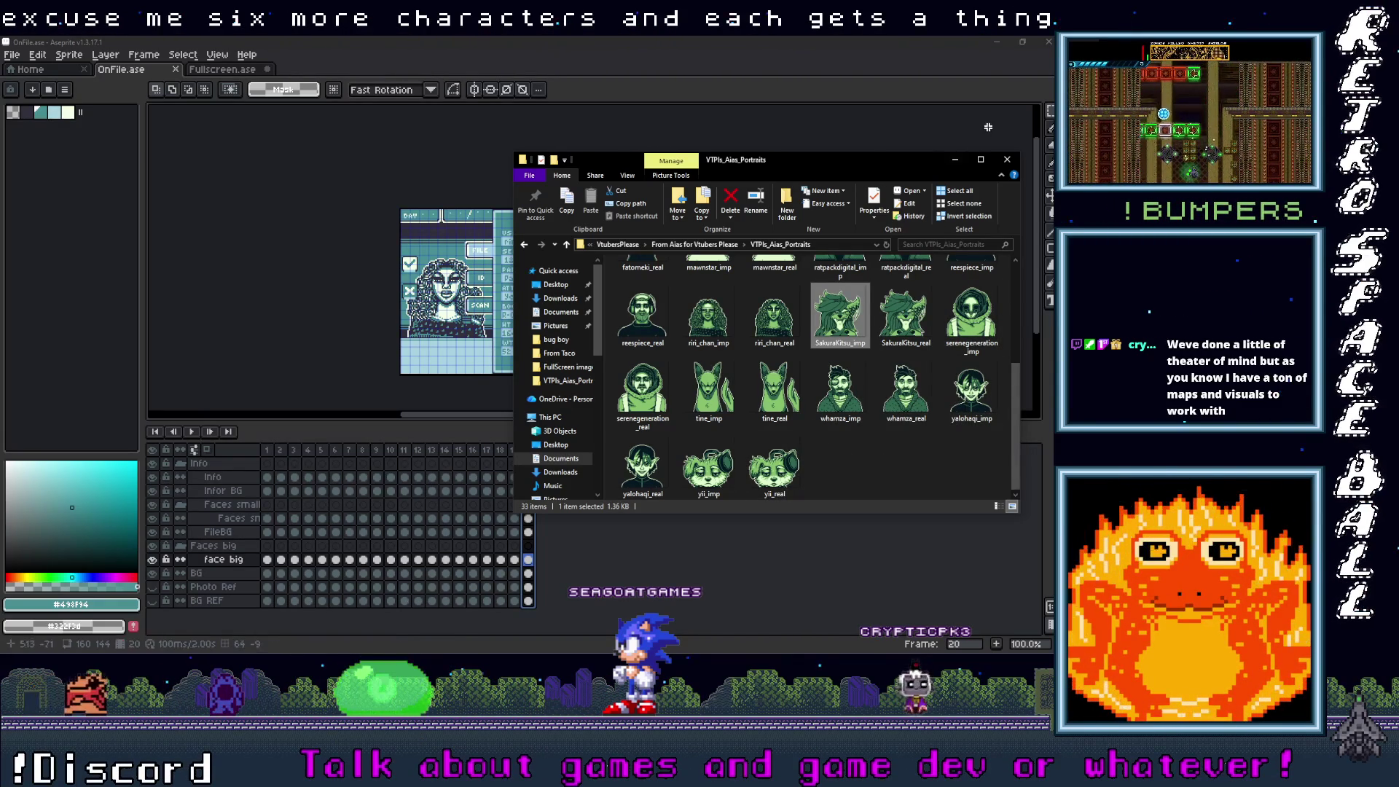
left_click(954, 163)
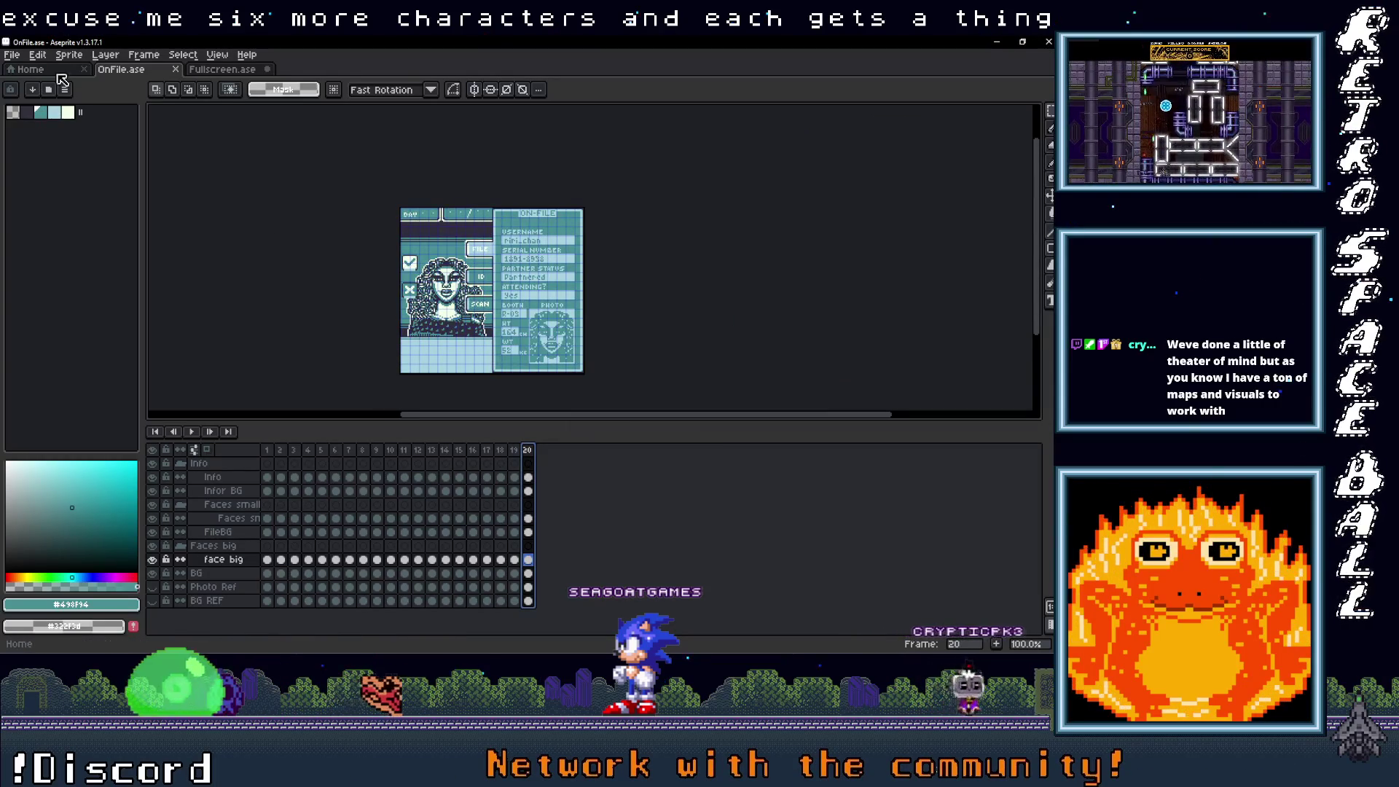
left_click(64, 89)
left_click(230, 154)
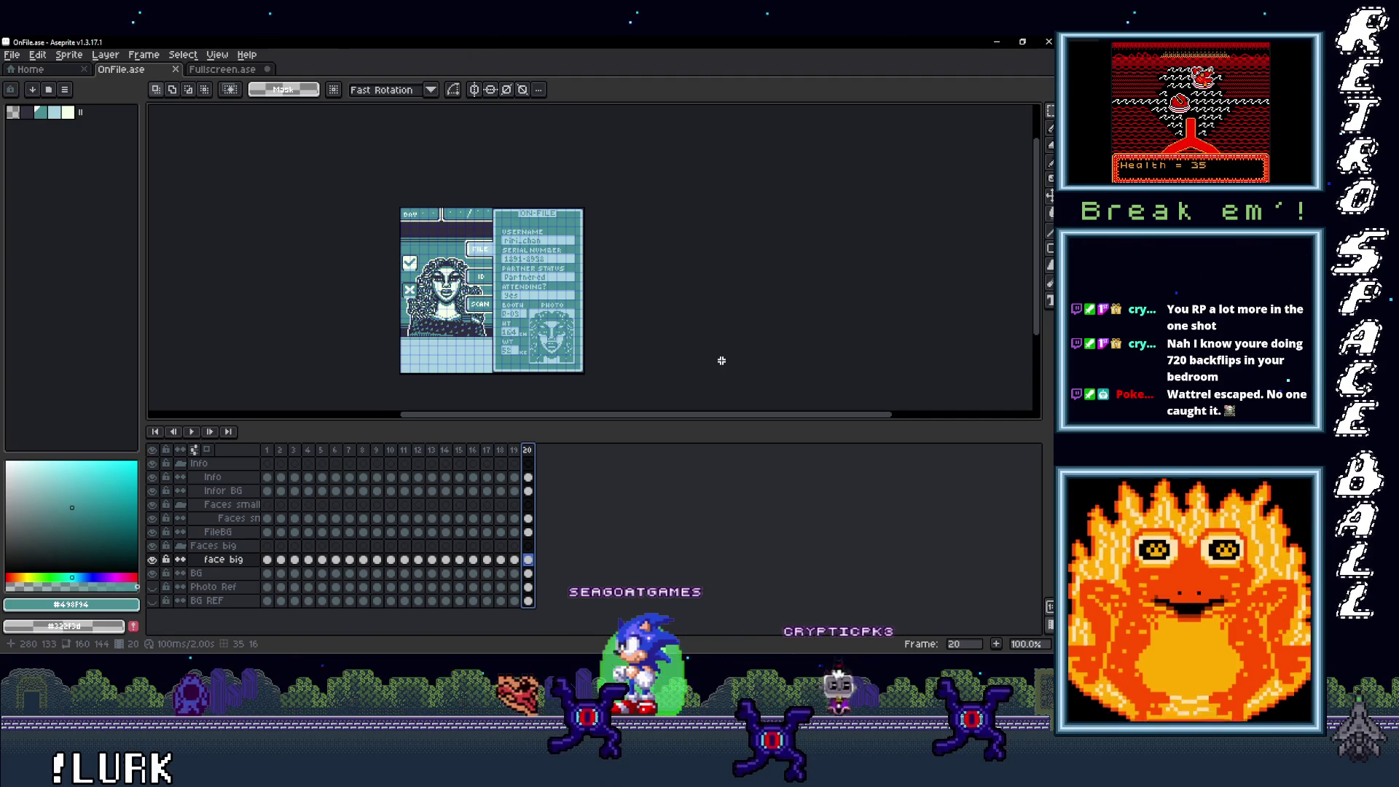
scroll(484, 330, "up", 1)
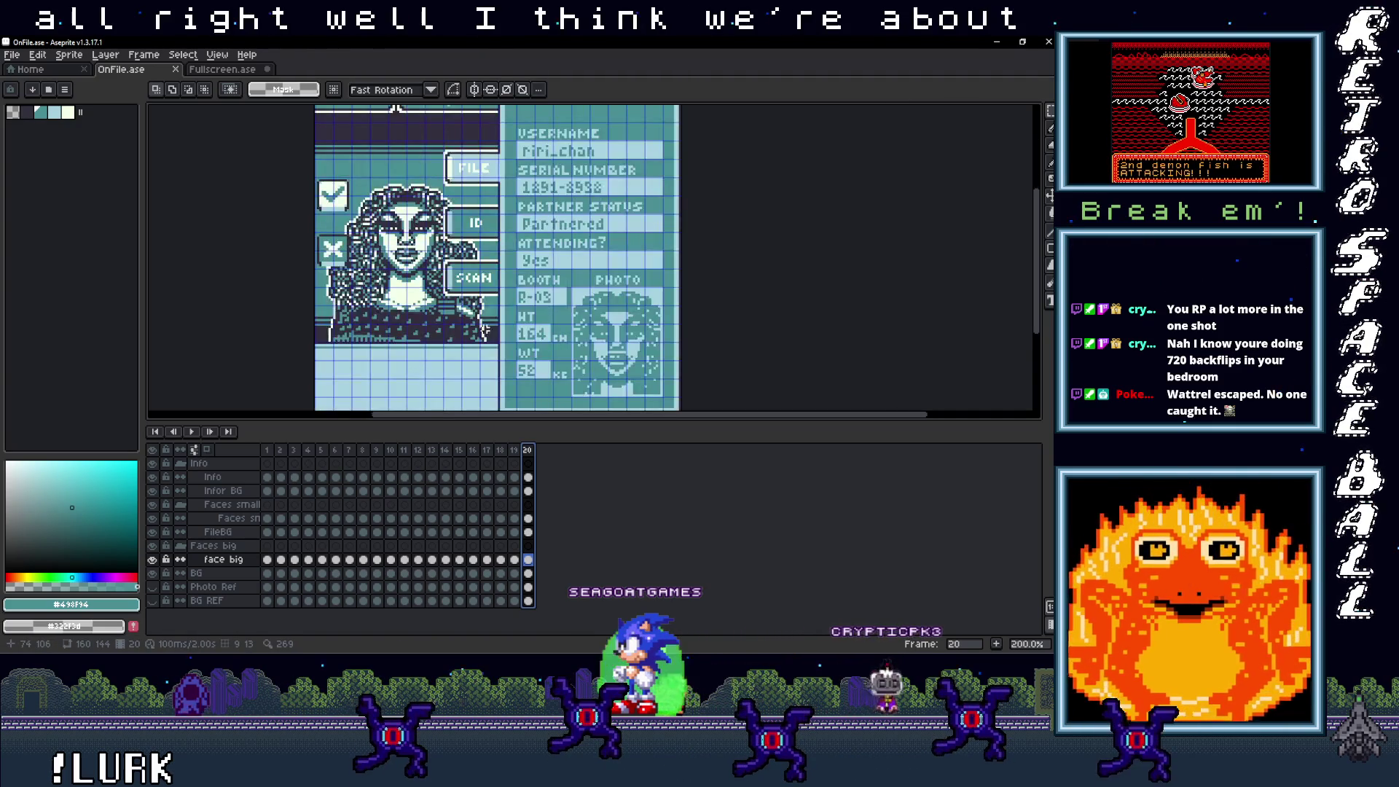